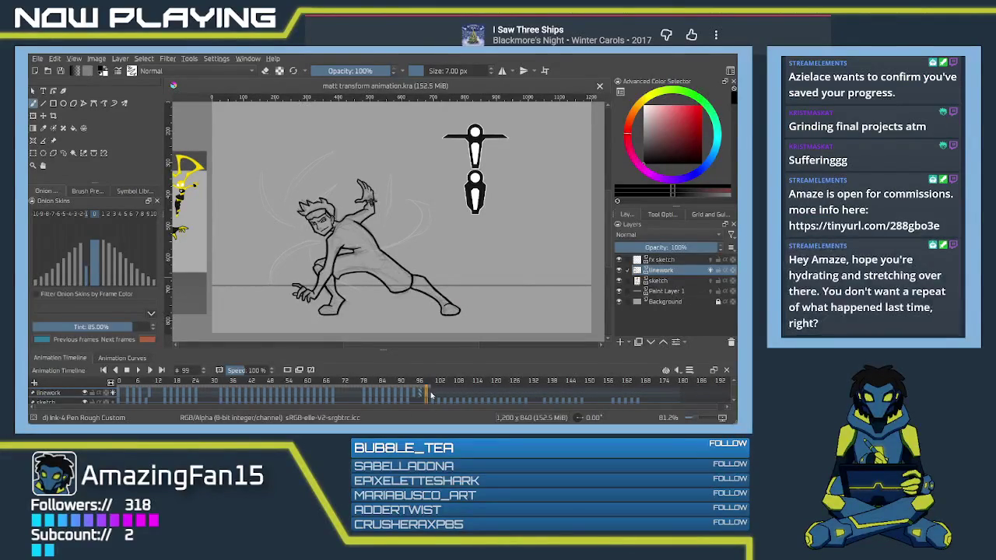
Step: Step the playhead from frame 99 to frame 101 and clear that frame's old lineart
click(433, 396)
click(433, 394)
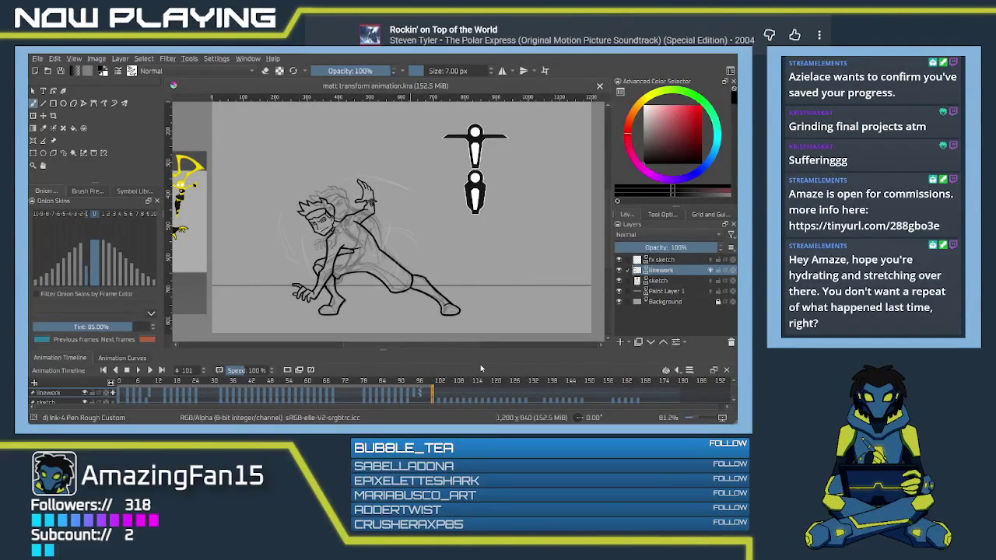
key(Delete)
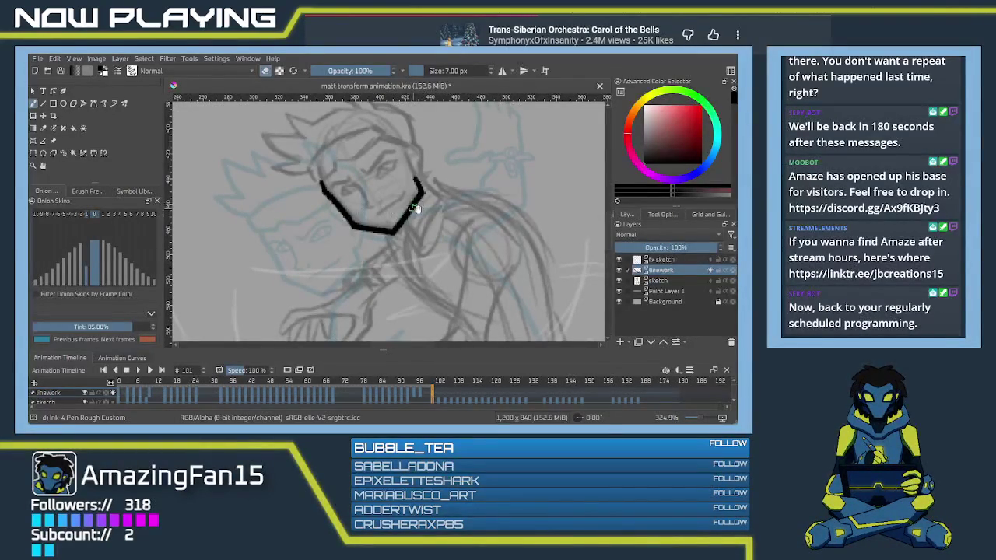
Step: Ink the ear beside the jaw, redrawing its line down to the jaw, and save
drag(416, 205, 377, 169)
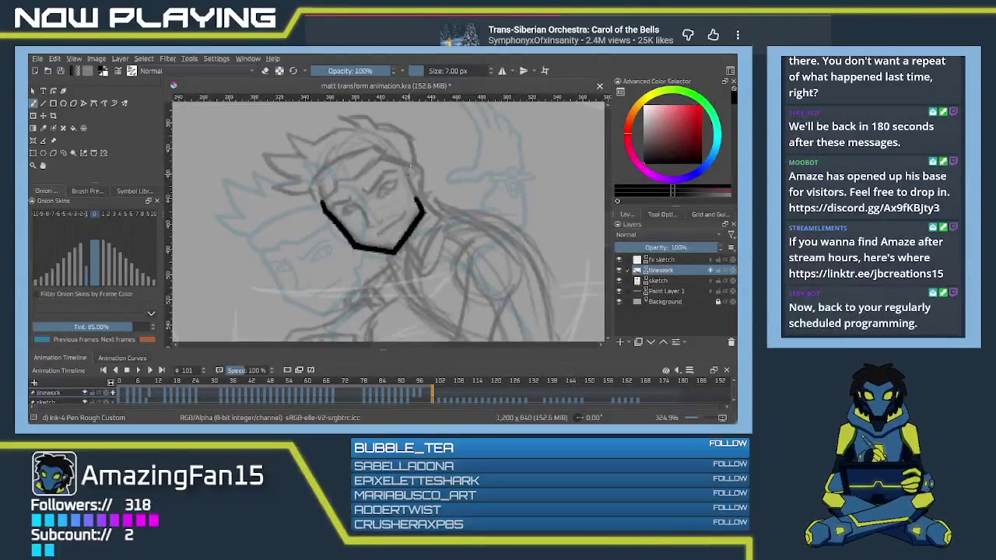
drag(409, 167, 427, 174)
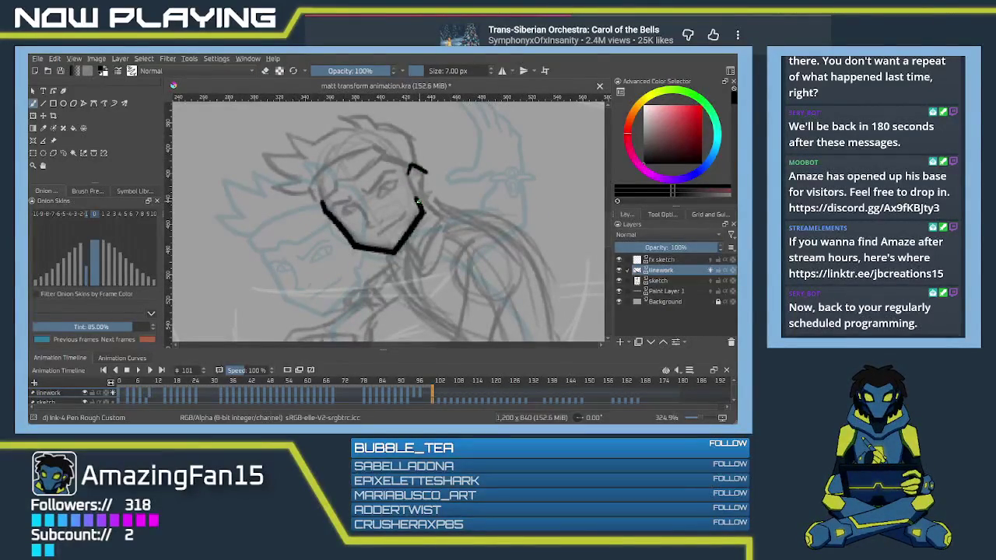
key(ctrl+s)
key(ctrl+z)
drag(423, 196, 425, 172)
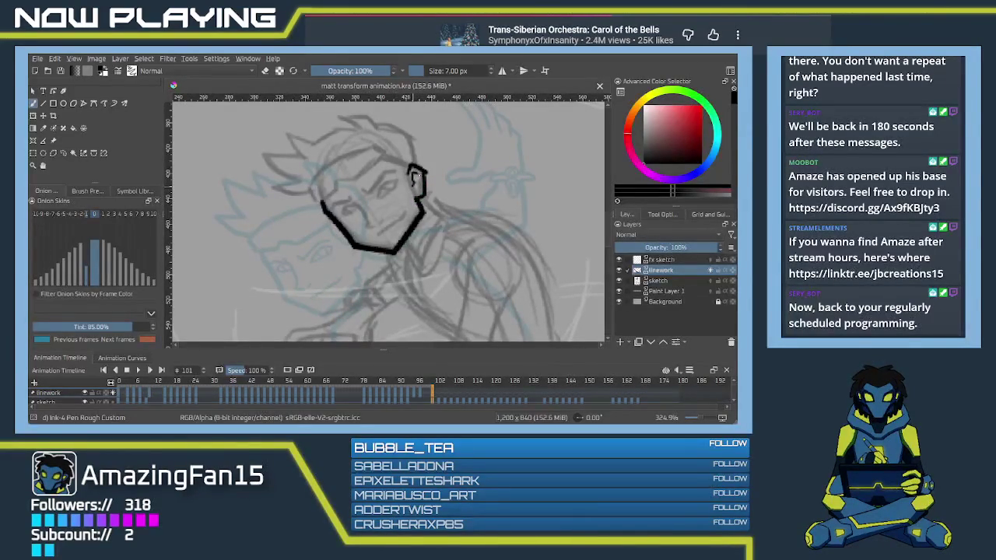
key(e)
key(e)
mouse_move(426, 178)
mouse_down()
mouse_move(406, 166)
mouse_move(423, 169)
mouse_up()
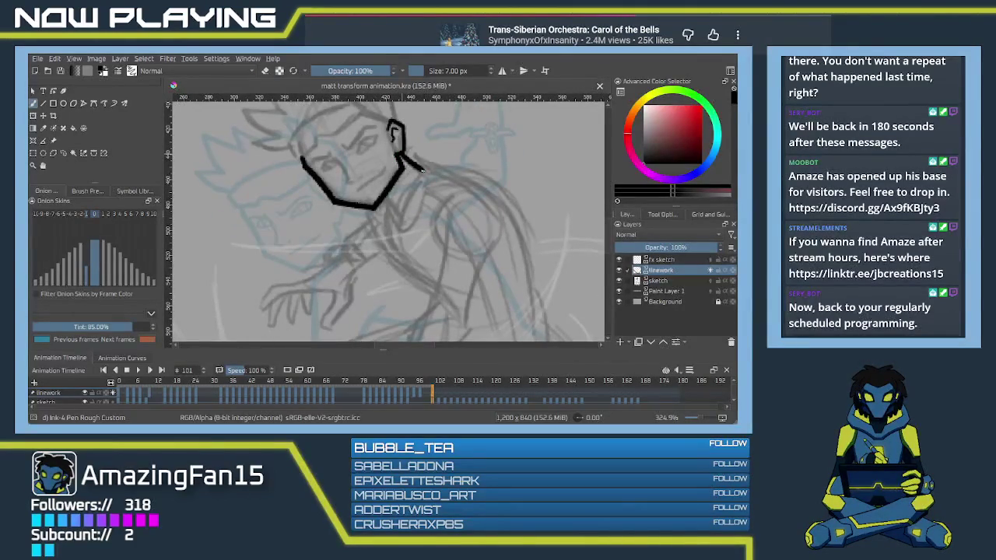
Step: Ink a clean vertical neck line below the jaw, retrying it until smooth
mouse_move(377, 203)
mouse_down()
mouse_move(400, 215)
mouse_move(406, 154)
mouse_up()
key(ctrl+z)
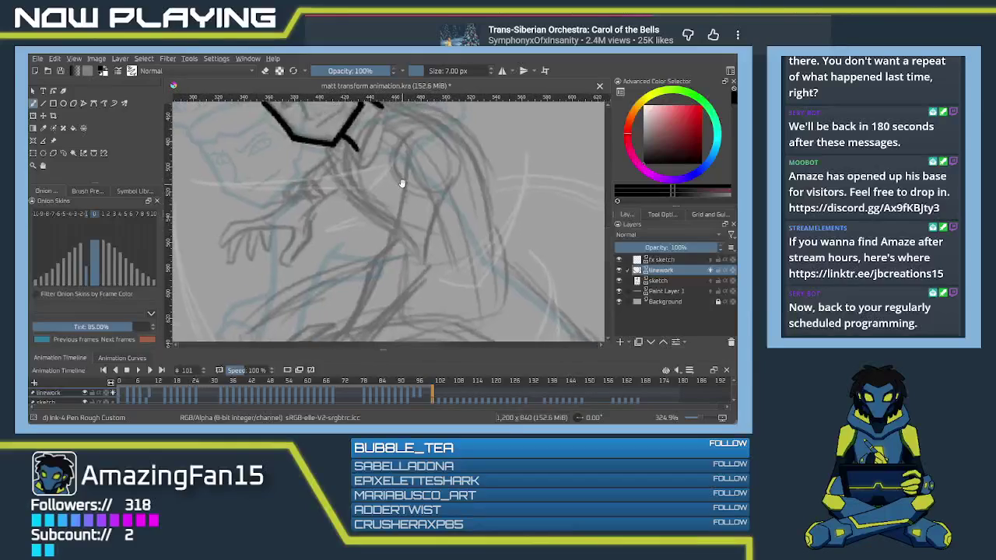
scroll(406, 155, up, 3)
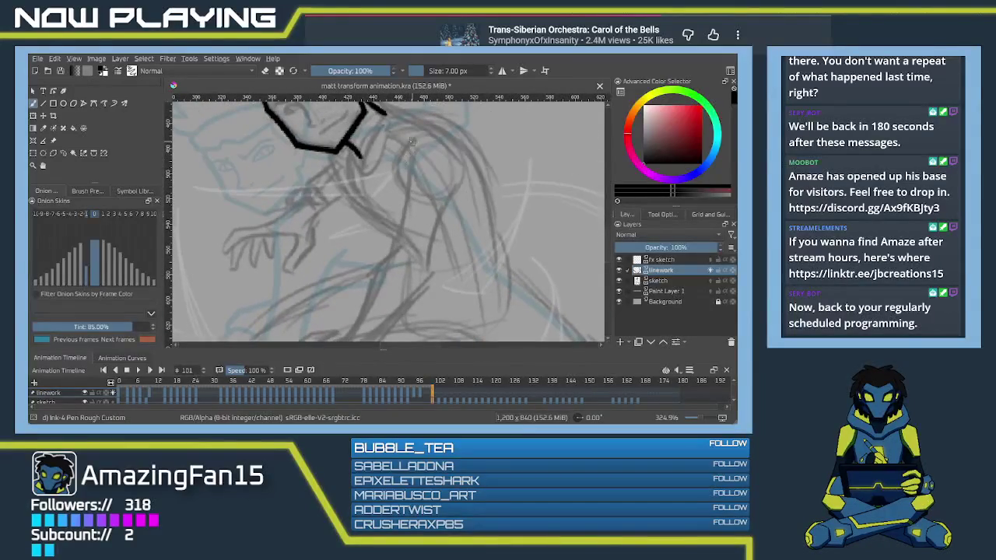
drag(405, 141, 401, 199)
key(ctrl+z)
drag(405, 141, 401, 197)
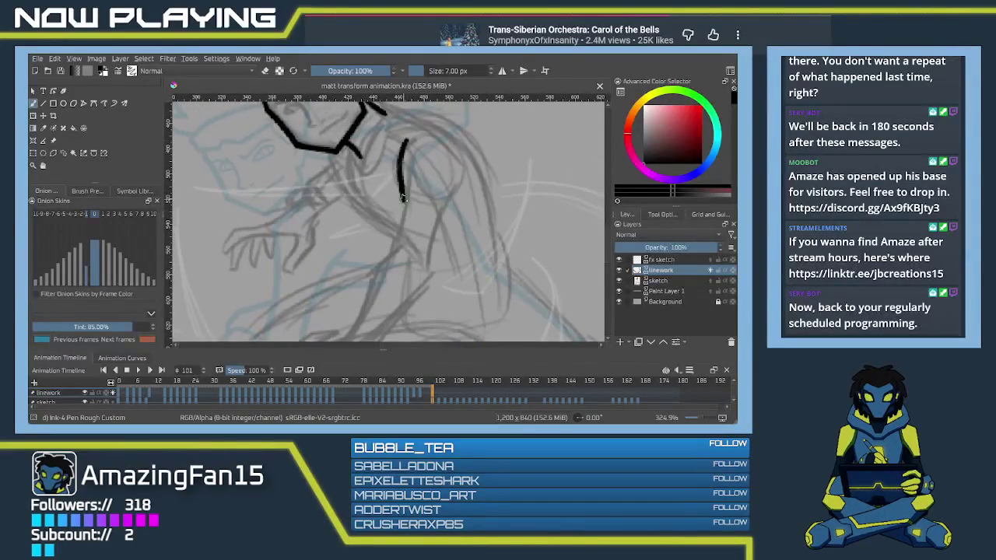
key(ctrl+z)
drag(404, 140, 405, 195)
scroll(410, 215, down, 3)
Step: Ink the curved back line of the arm and extend it downward
drag(442, 138, 425, 238)
key(ctrl+z)
drag(448, 139, 424, 223)
drag(398, 148, 393, 203)
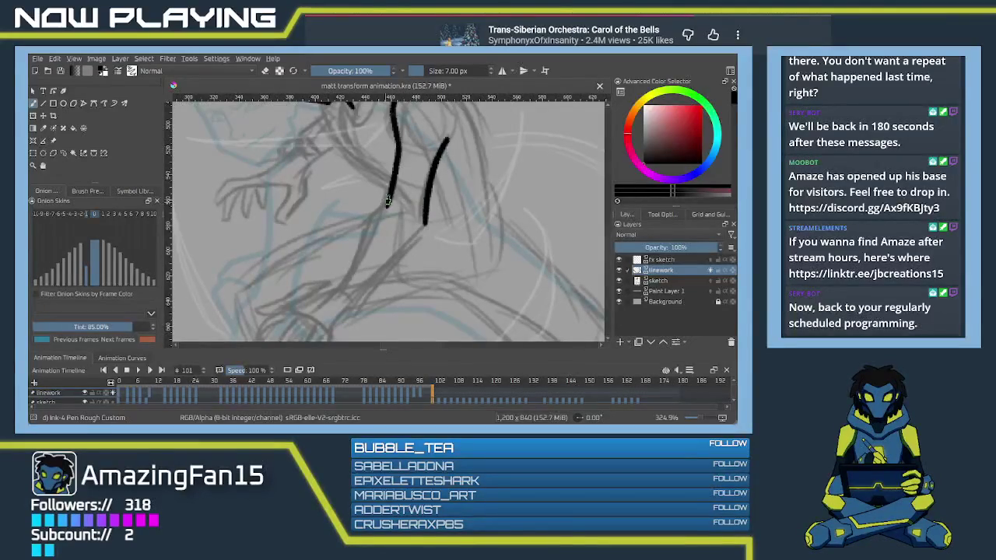
scroll(394, 204, down, 3)
mouse_move(411, 148)
mouse_down()
mouse_move(386, 167)
mouse_move(361, 233)
mouse_up()
drag(442, 172, 381, 246)
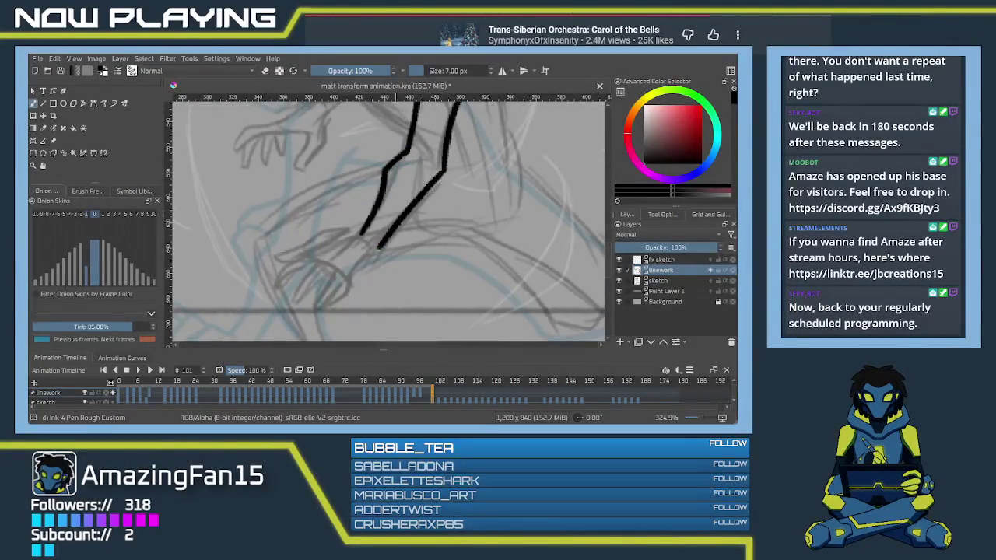
Step: Redraw the left arm line and extend both arm lines down to the hand
key(ctrl+z)
key(ctrl+z)
key(ctrl+z)
key(ctrl+z)
drag(411, 148, 369, 212)
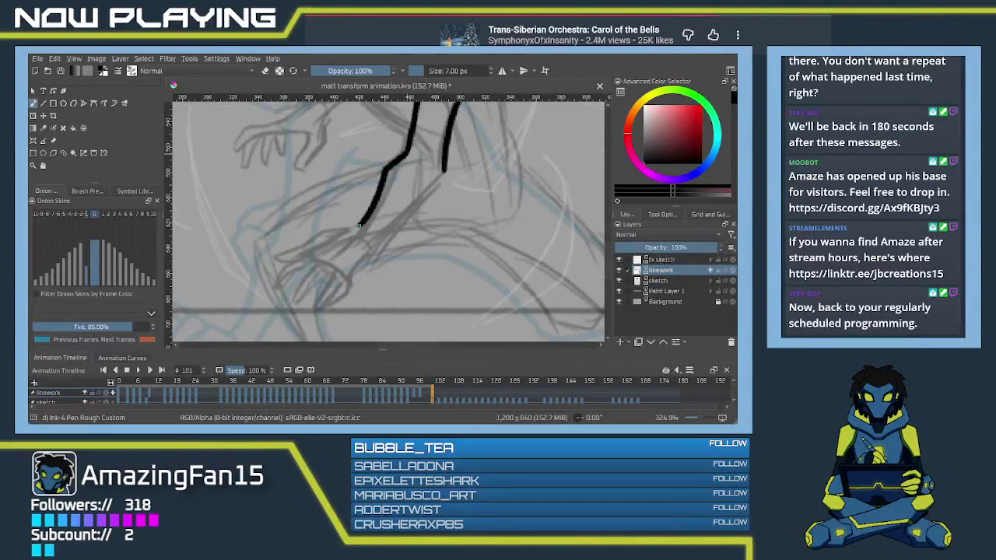
key(ctrl+z)
drag(411, 148, 357, 232)
mouse_move(444, 171)
mouse_down()
mouse_move(378, 244)
mouse_move(428, 178)
mouse_move(402, 208)
mouse_move(417, 175)
mouse_move(389, 187)
mouse_move(371, 211)
mouse_move(407, 193)
mouse_move(388, 235)
mouse_move(420, 204)
mouse_up()
key(ctrl+z)
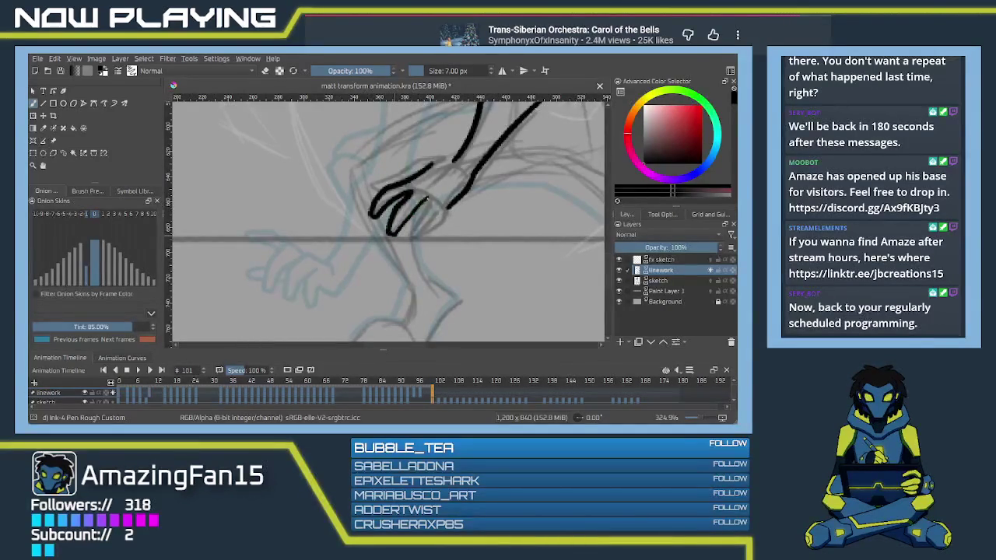
Step: Redraw the hand's lower edge and erase a finger stroke's overshooting end
key(ctrl+z)
mouse_move(392, 235)
mouse_down()
mouse_move(422, 203)
mouse_move(410, 233)
mouse_move(428, 230)
mouse_move(415, 240)
mouse_up()
key(ctrl+z)
key(ctrl+z)
key(ctrl+z)
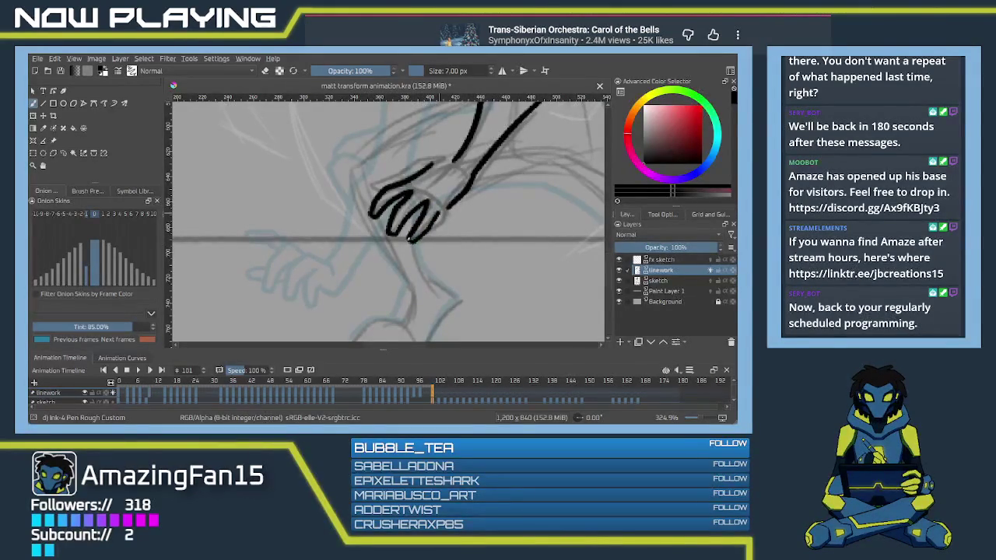
key(e)
drag(448, 206, 467, 189)
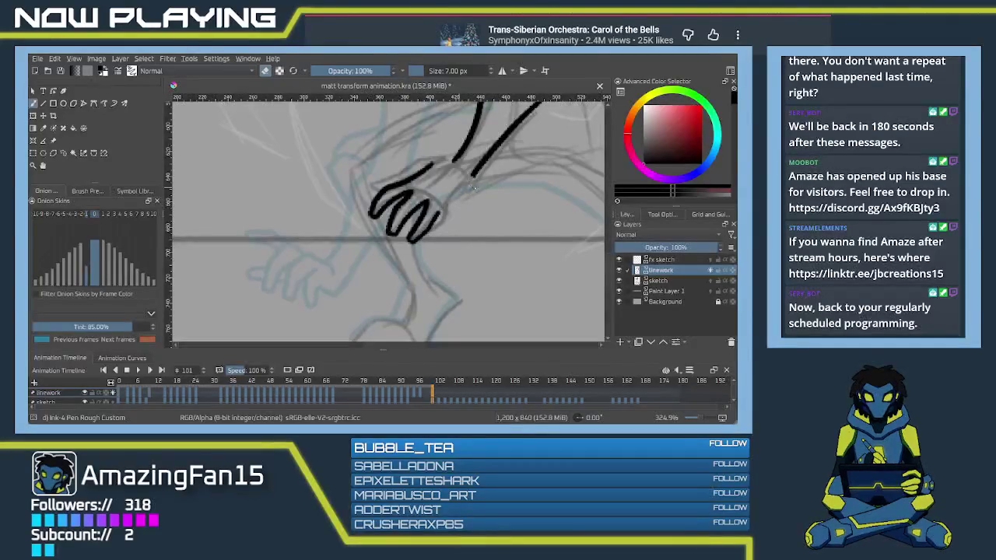
key(e)
Step: Redraw the finger stroke longer, then join the arm line to the wrist
drag(475, 176, 450, 210)
key(ctrl+z)
key(ctrl+z)
drag(475, 172, 430, 240)
key(ctrl+z)
drag(452, 207, 451, 255)
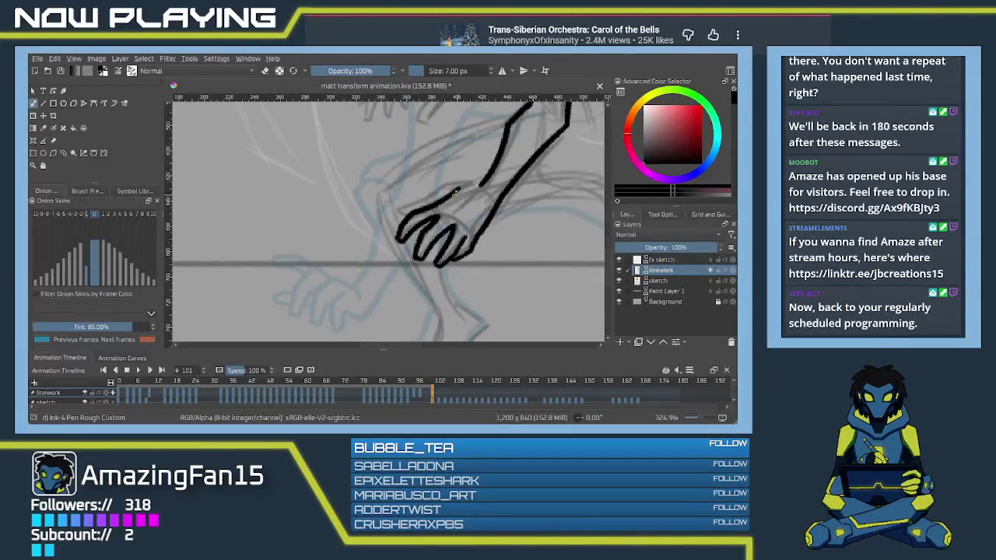
key(e)
key(e)
mouse_move(484, 179)
mouse_down()
mouse_move(403, 204)
mouse_move(405, 236)
mouse_move(362, 275)
mouse_up()
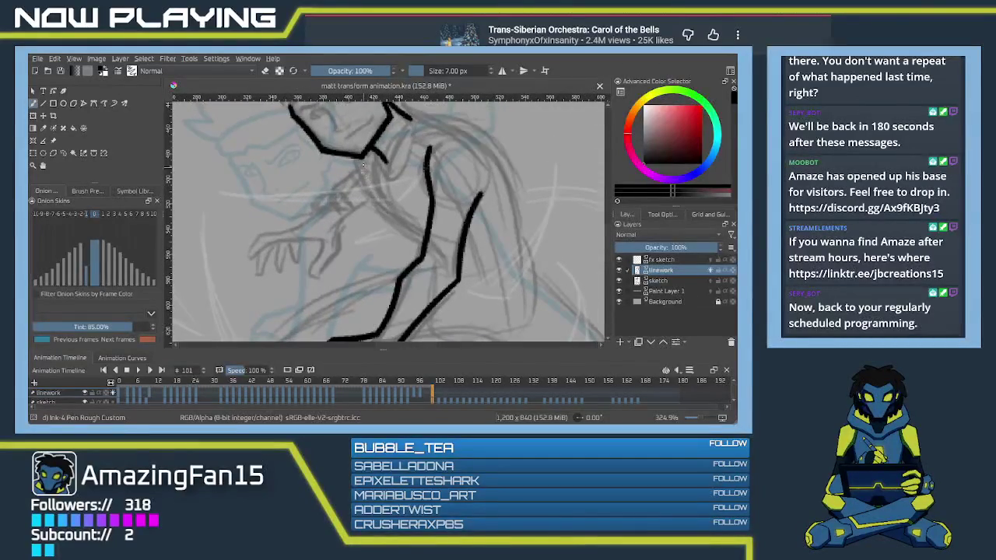
Step: Ink a clean line running down from the chin toward the chest
mouse_move(364, 155)
mouse_down()
mouse_move(381, 196)
mouse_move(425, 236)
mouse_up()
key(ctrl+z)
mouse_move(364, 155)
mouse_down()
mouse_move(393, 215)
mouse_move(425, 239)
mouse_up()
key(ctrl+z)
drag(383, 206, 424, 239)
key(ctrl+z)
drag(385, 207, 425, 240)
Step: Ink the shoulder line and the long body stroke below it
mouse_move(438, 201)
mouse_down()
mouse_move(419, 233)
mouse_move(388, 252)
mouse_up()
drag(358, 170, 453, 219)
key(ctrl+z)
mouse_move(355, 169)
mouse_down()
mouse_move(444, 222)
mouse_move(397, 142)
mouse_move(428, 243)
mouse_up()
key(ctrl+z)
mouse_move(395, 138)
mouse_down()
mouse_move(427, 257)
mouse_move(338, 155)
mouse_move(426, 235)
mouse_up()
key(ctrl+z)
drag(321, 146, 426, 235)
Step: Ink the long curved arm line and the upper edge of the forearm
mouse_move(287, 226)
mouse_down()
mouse_move(338, 172)
mouse_move(420, 247)
mouse_up()
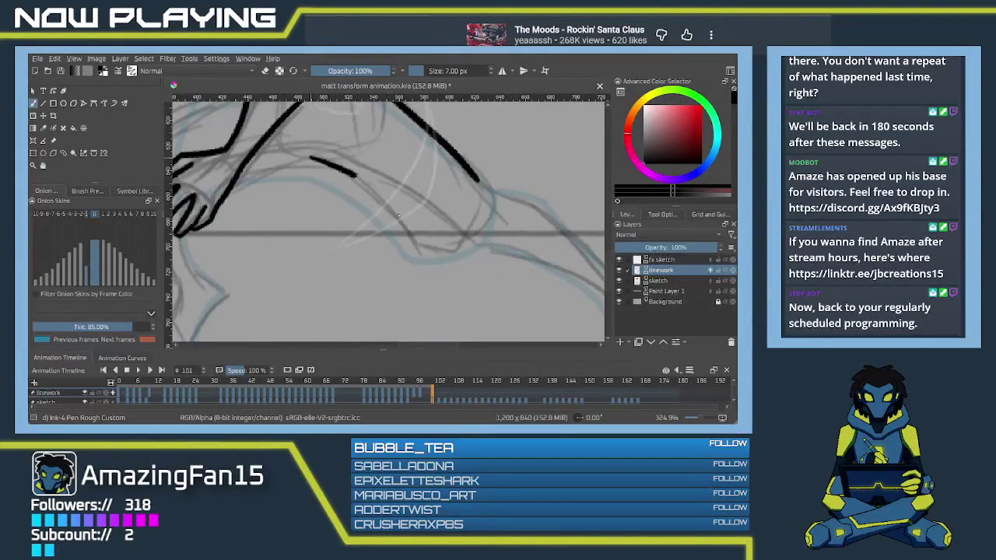
key(ctrl+z)
drag(310, 155, 404, 237)
key(ctrl+z)
drag(308, 155, 414, 242)
key(ctrl+z)
mouse_move(298, 158)
mouse_down()
mouse_move(465, 240)
mouse_move(474, 170)
mouse_move(362, 226)
mouse_up()
key(ctrl+z)
mouse_move(487, 164)
mouse_down()
mouse_move(372, 224)
mouse_move(365, 241)
mouse_move(380, 249)
mouse_move(314, 229)
mouse_up()
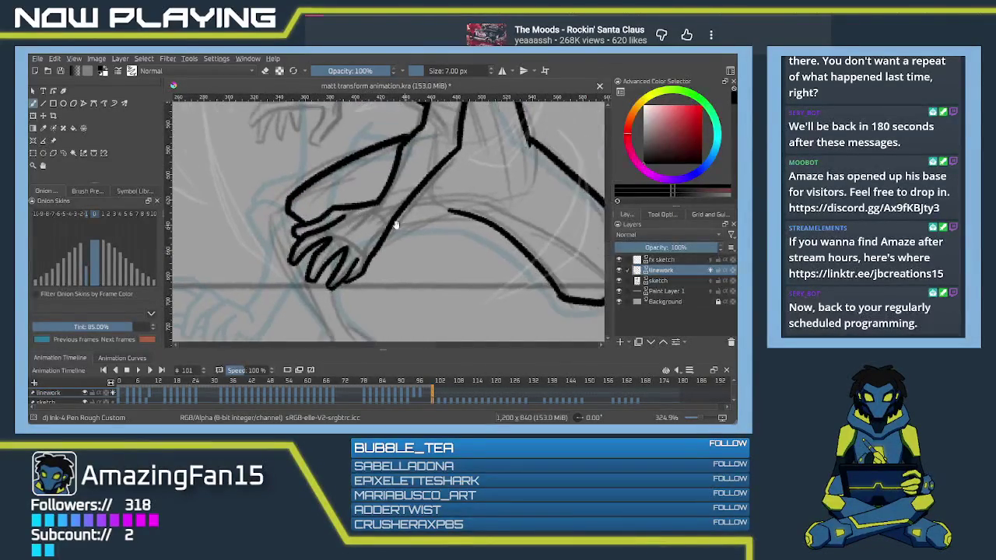
Step: Ink the forearm's lower edge, zoom to the head and shoulders, and preview playback twice
drag(380, 244, 461, 212)
drag(393, 181, 375, 262)
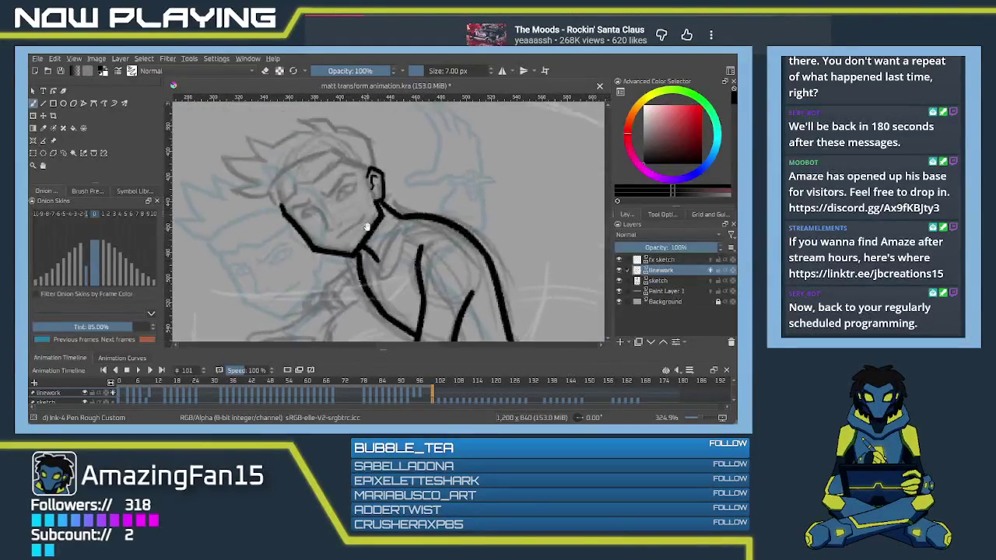
mouse_move(373, 181)
mouse_down()
mouse_move(413, 235)
mouse_move(339, 249)
mouse_up()
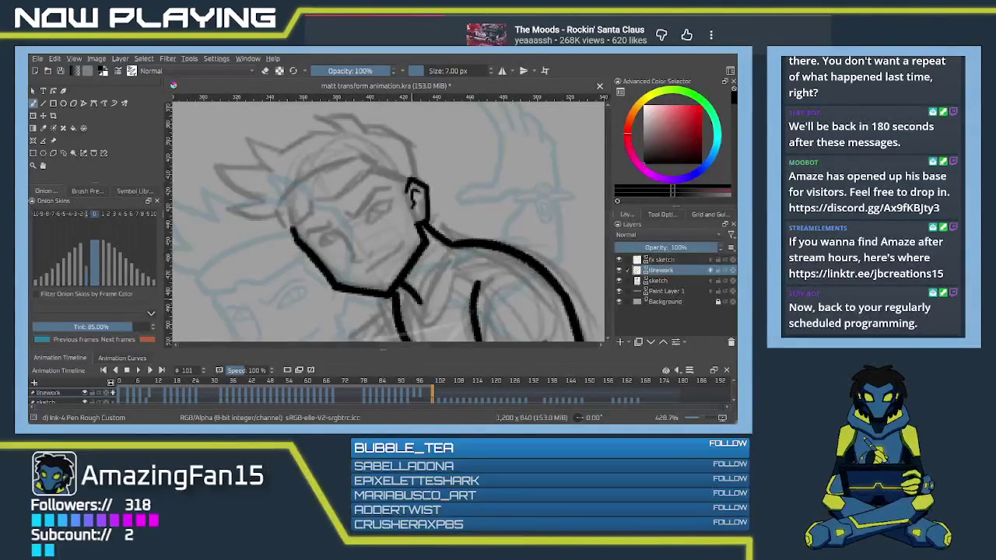
key(space)
key(space)
key(space)
key(space)
key(space)
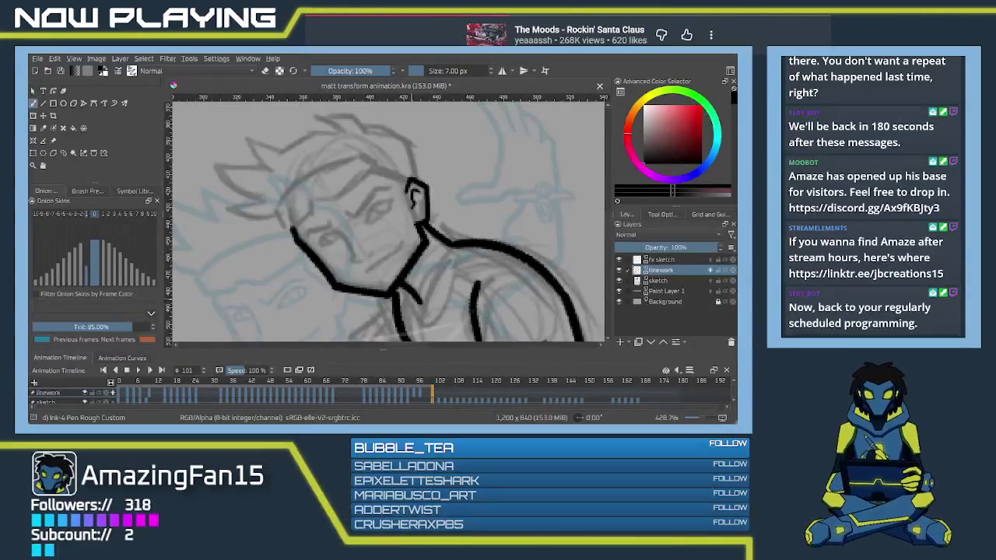
key(space)
key(space)
key(space)
key(space)
key(space)
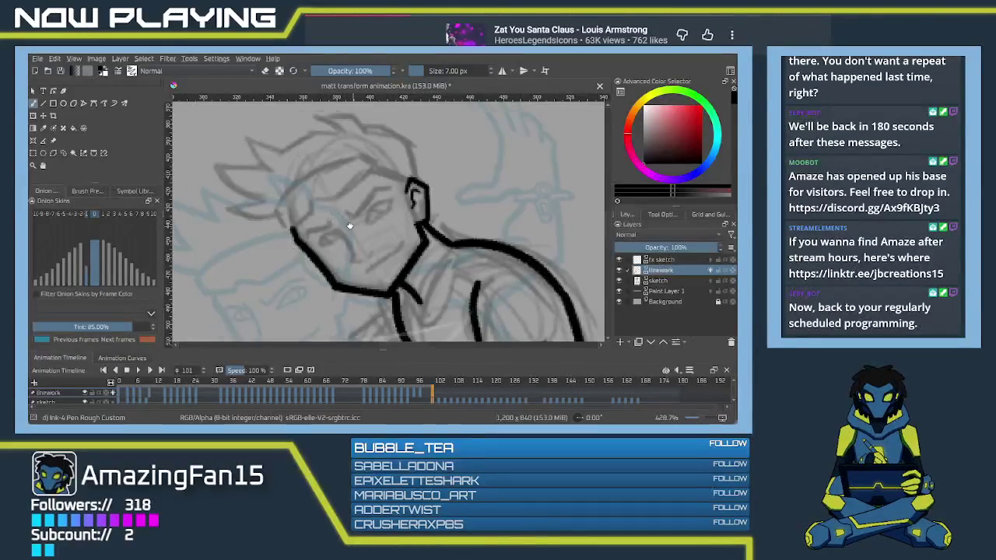
Step: Pan the canvas to center the character's face
mouse_move(330, 203)
mouse_down()
mouse_move(334, 187)
mouse_move(359, 215)
mouse_up()
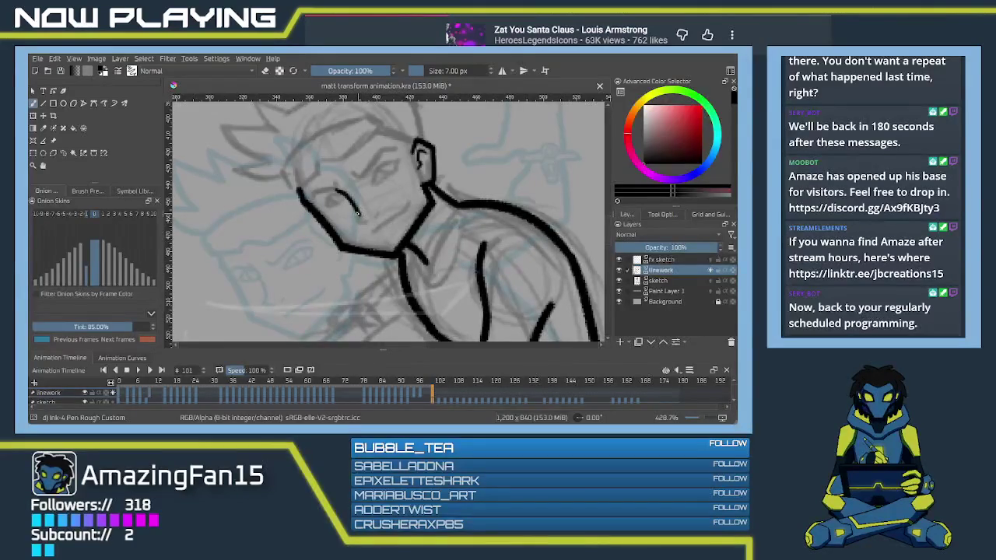
Step: Ink the line under the eye, a mouth stroke, and the curved lines around both eyes
mouse_move(358, 212)
mouse_down()
mouse_move(361, 225)
mouse_move(372, 223)
mouse_up()
mouse_move(377, 209)
mouse_down()
mouse_move(378, 221)
mouse_move(397, 220)
mouse_up()
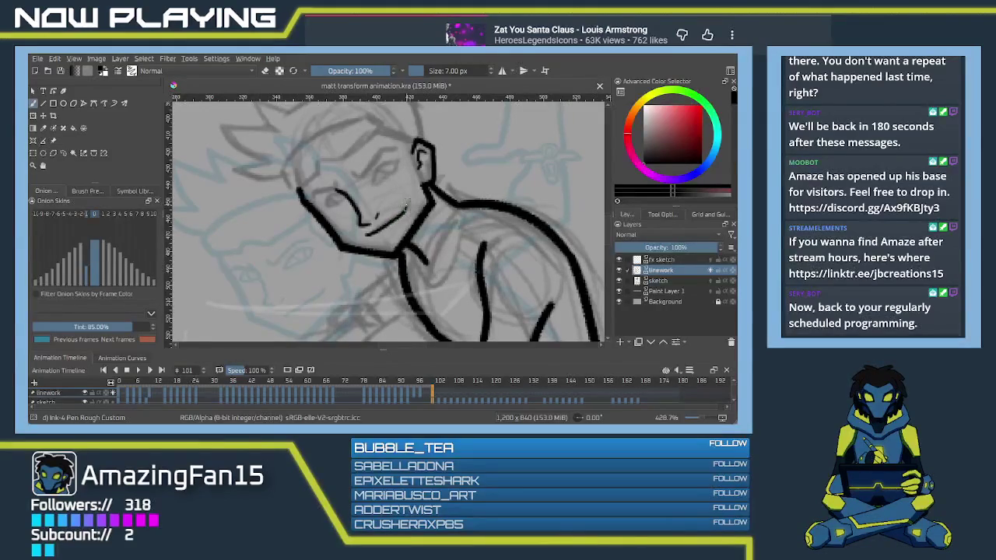
drag(351, 198, 381, 214)
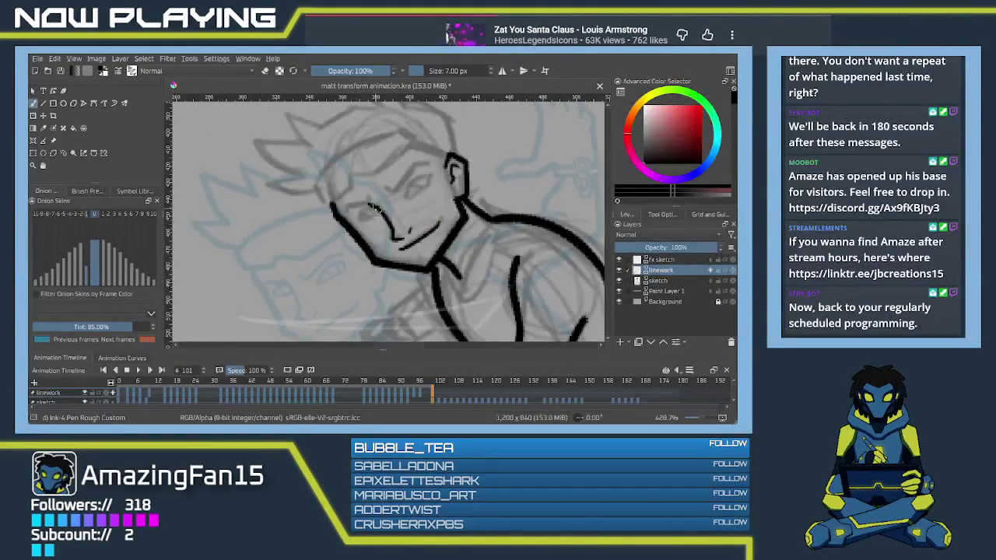
drag(366, 207, 358, 215)
key(ctrl+z)
mouse_move(375, 207)
mouse_down()
mouse_move(357, 220)
mouse_move(383, 210)
mouse_up()
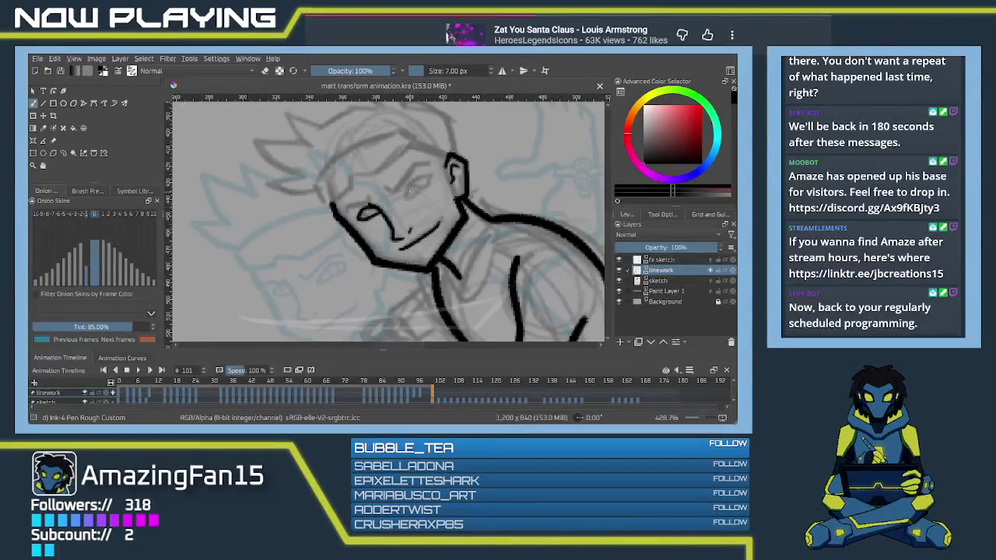
mouse_move(401, 200)
mouse_down()
mouse_move(414, 180)
mouse_move(428, 185)
mouse_move(428, 173)
mouse_up()
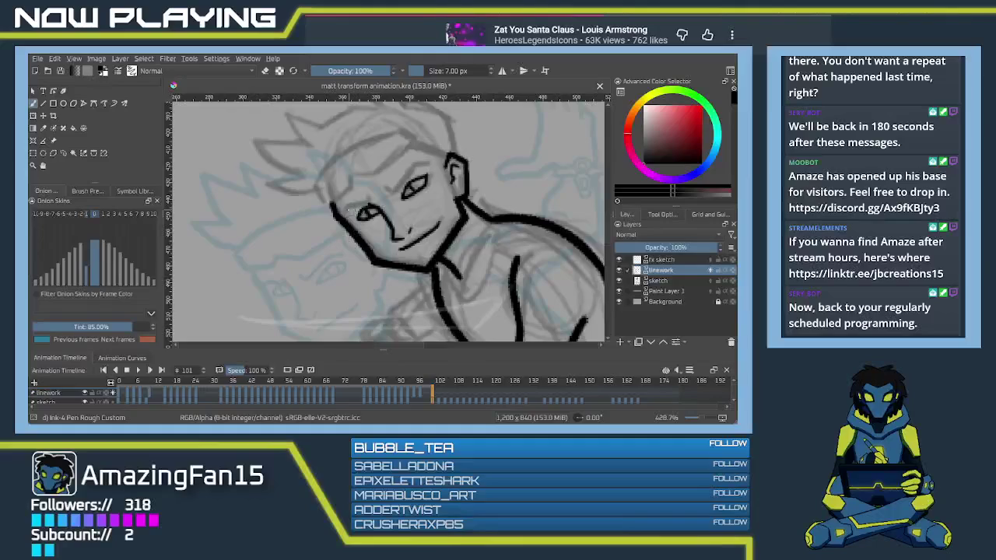
mouse_move(347, 207)
mouse_down()
mouse_move(425, 162)
mouse_move(390, 147)
mouse_up()
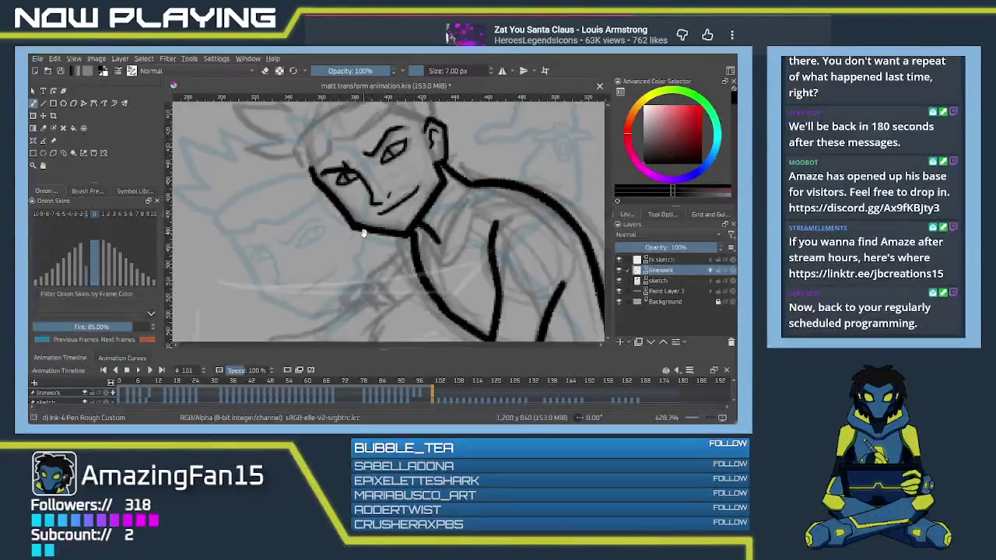
Step: Ink the eyebrow above the left eye and the head outline up to its top corner
drag(379, 230, 384, 255)
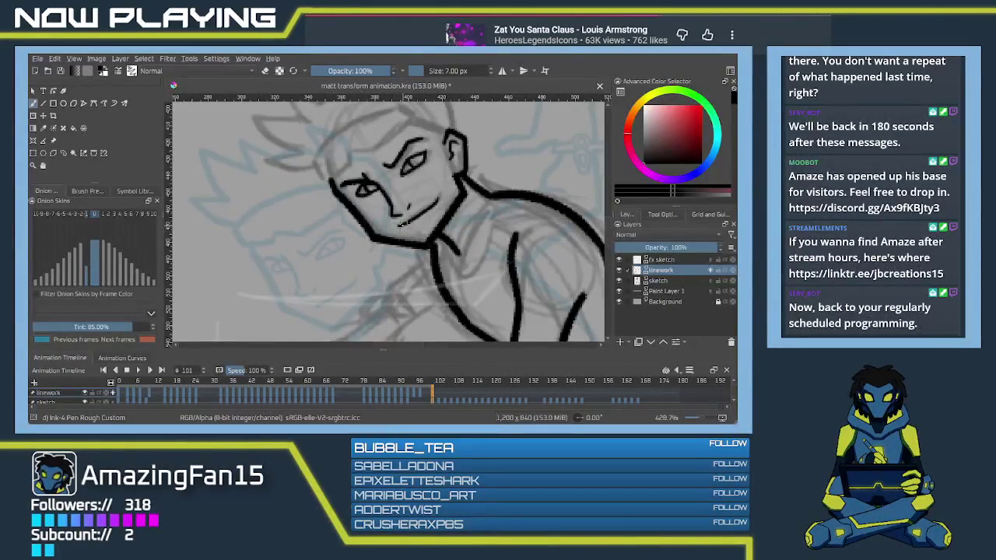
drag(398, 226, 414, 273)
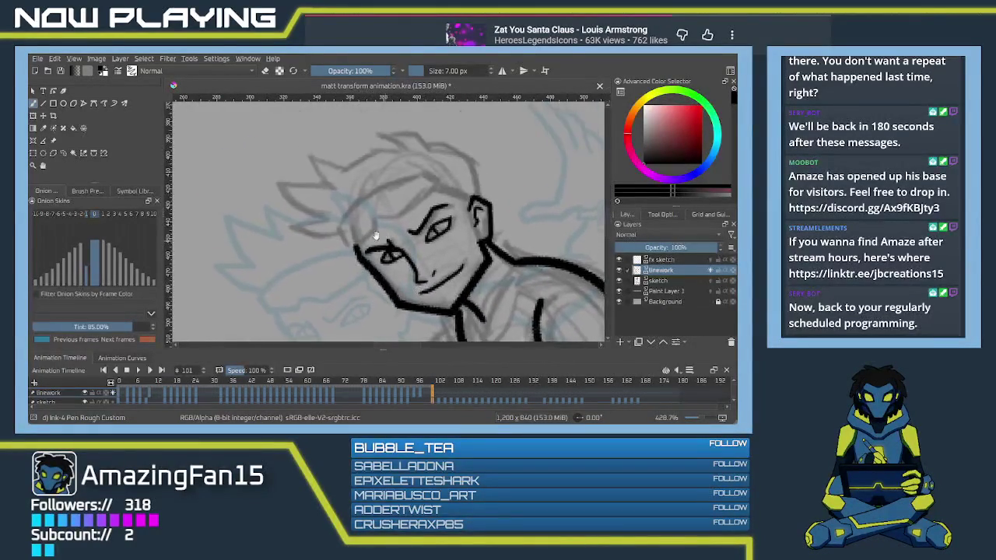
mouse_move(362, 212)
mouse_down()
mouse_move(420, 171)
mouse_move(424, 153)
mouse_up()
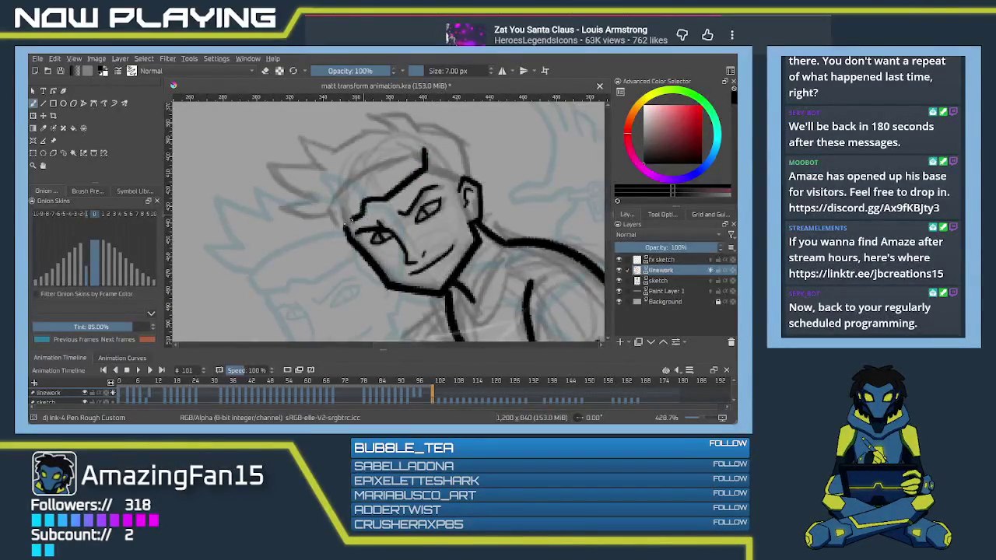
mouse_move(343, 224)
mouse_down()
mouse_move(324, 208)
mouse_move(426, 149)
mouse_move(417, 170)
mouse_up()
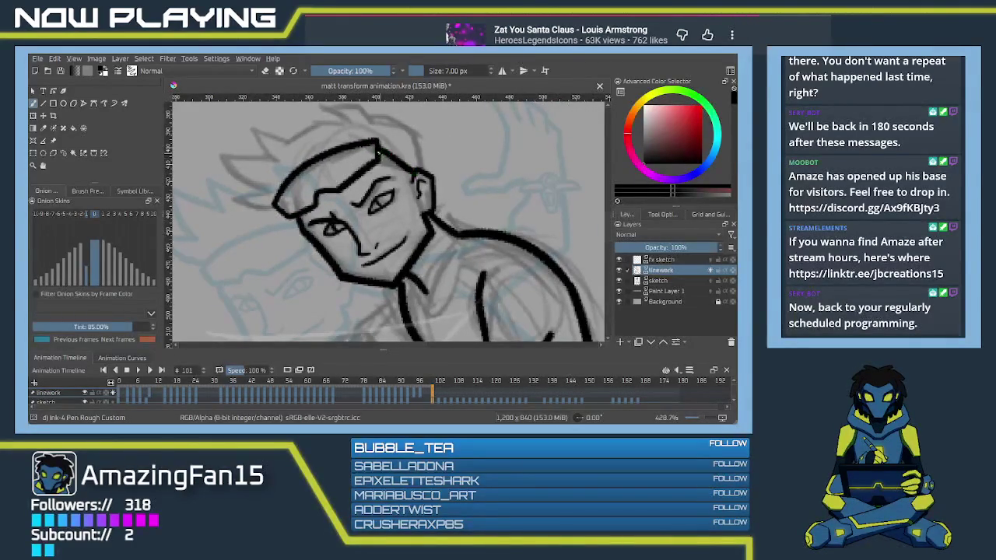
drag(373, 145, 382, 149)
Step: Ink the hair spikes above the head, redrawing stray strokes
mouse_move(329, 142)
mouse_down()
mouse_move(416, 185)
mouse_move(434, 181)
mouse_up()
mouse_move(455, 163)
mouse_down()
mouse_move(436, 148)
mouse_move(393, 148)
mouse_move(420, 166)
mouse_move(393, 168)
mouse_move(366, 187)
mouse_up()
key(ctrl+z)
mouse_move(419, 164)
mouse_down()
mouse_move(373, 184)
mouse_move(335, 175)
mouse_up()
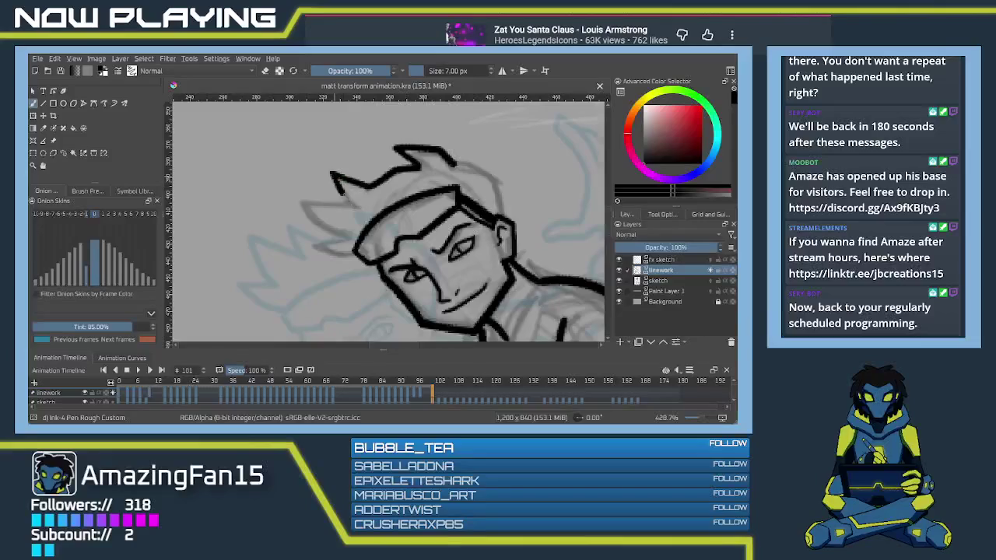
mouse_move(333, 174)
mouse_down()
mouse_move(350, 200)
mouse_move(296, 204)
mouse_move(337, 230)
mouse_up()
key(ctrl+z)
mouse_move(352, 197)
mouse_down()
mouse_move(304, 201)
mouse_move(333, 233)
mouse_move(365, 193)
mouse_move(357, 211)
mouse_up()
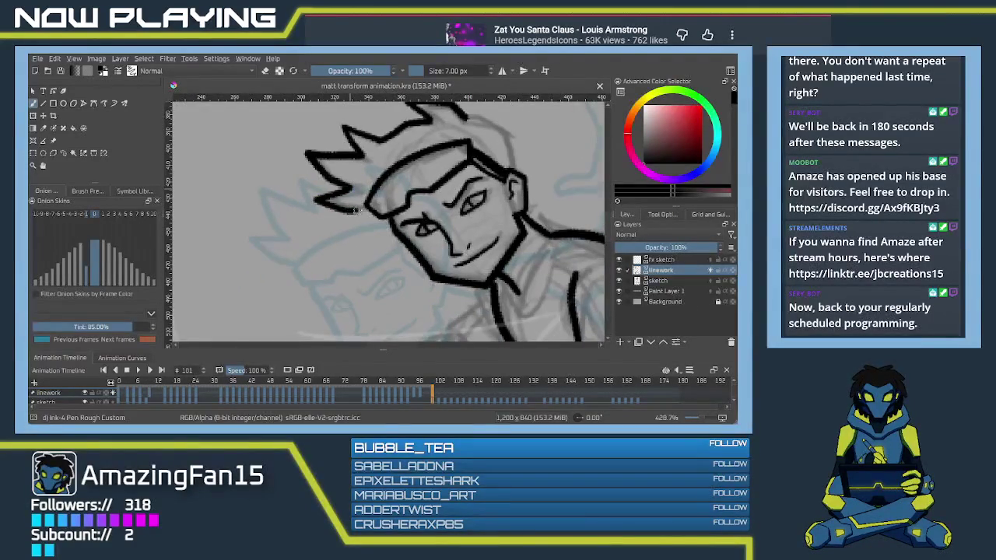
Step: Ink the lower hair spike, the right side of the head and the neck line
key(ctrl+z)
drag(316, 195, 371, 210)
drag(430, 169, 351, 200)
mouse_move(394, 142)
mouse_down()
mouse_move(445, 196)
mouse_move(423, 222)
mouse_move(421, 205)
mouse_move(392, 209)
mouse_move(397, 188)
mouse_move(365, 227)
mouse_move(366, 261)
mouse_up()
key(ctrl+z)
mouse_move(365, 228)
mouse_down()
mouse_move(364, 248)
mouse_move(395, 214)
mouse_move(371, 244)
mouse_up()
Step: Ink the arm curve, the forearm's lower edge and a finger on the hand
mouse_move(377, 201)
mouse_down()
mouse_move(368, 247)
mouse_move(419, 252)
mouse_up()
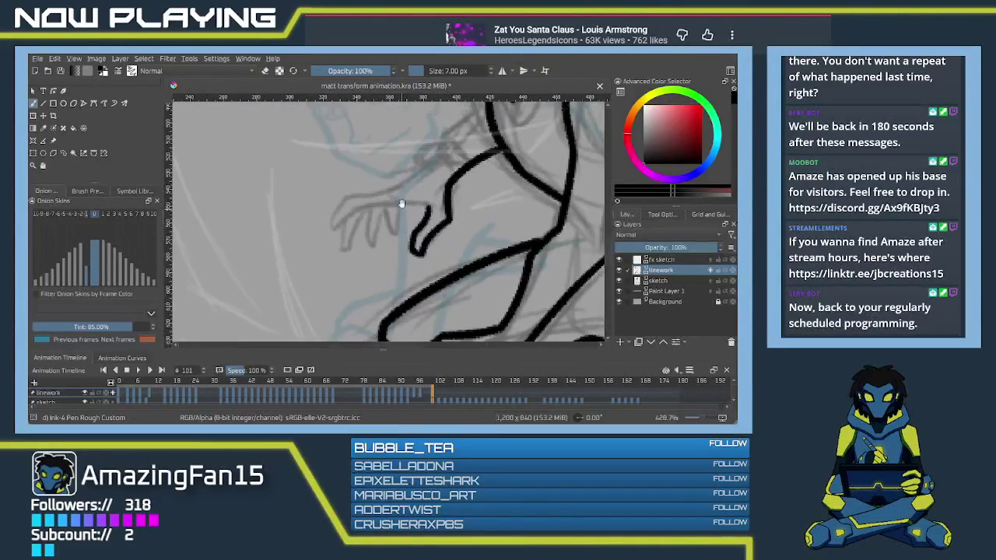
mouse_move(423, 168)
mouse_down()
mouse_move(359, 191)
mouse_move(341, 232)
mouse_move(420, 207)
mouse_up()
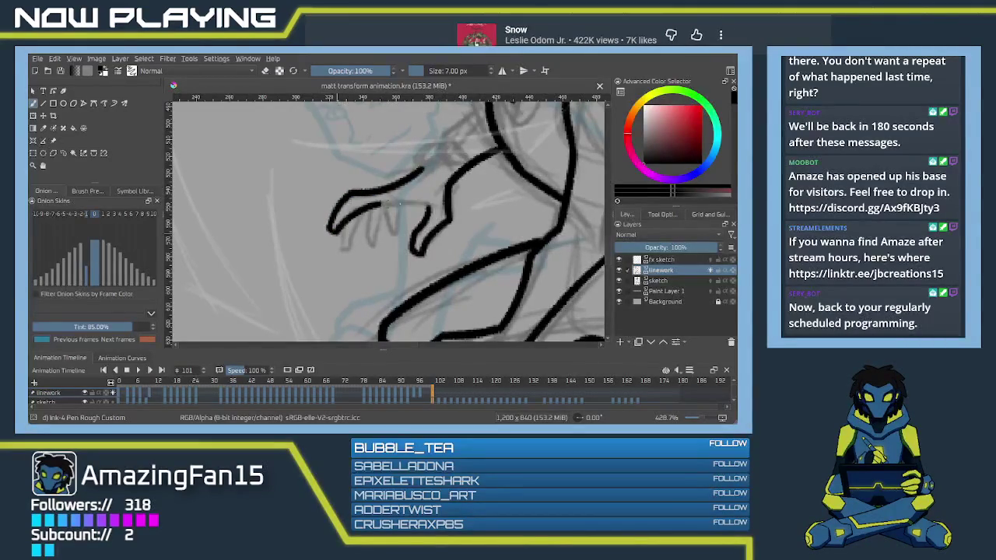
key(ctrl+z)
mouse_move(334, 233)
mouse_down()
mouse_move(409, 203)
mouse_move(424, 208)
mouse_up()
mouse_move(342, 226)
mouse_down()
mouse_move(343, 252)
mouse_move(355, 246)
mouse_move(360, 218)
mouse_move(368, 243)
mouse_move(380, 208)
mouse_move(392, 229)
mouse_up()
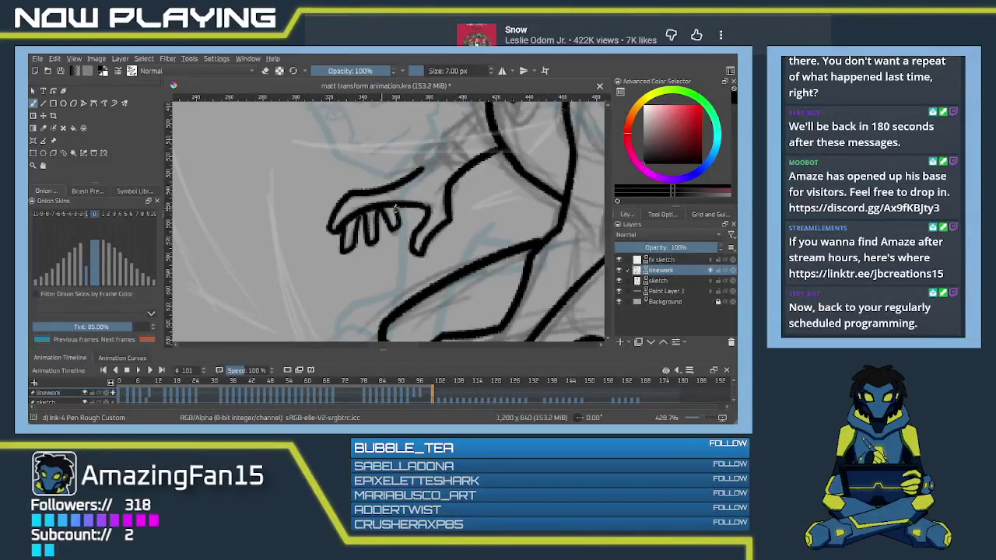
Step: Ink the small wrist band mark and the line above it
scroll(379, 212, right, 3)
scroll(355, 233, up, 2)
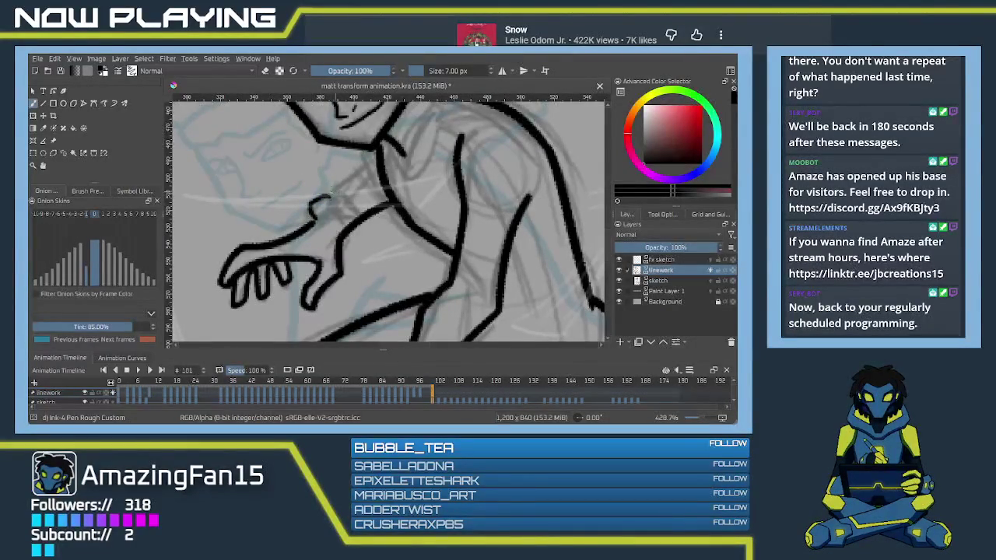
drag(328, 196, 360, 173)
key(ctrl+z)
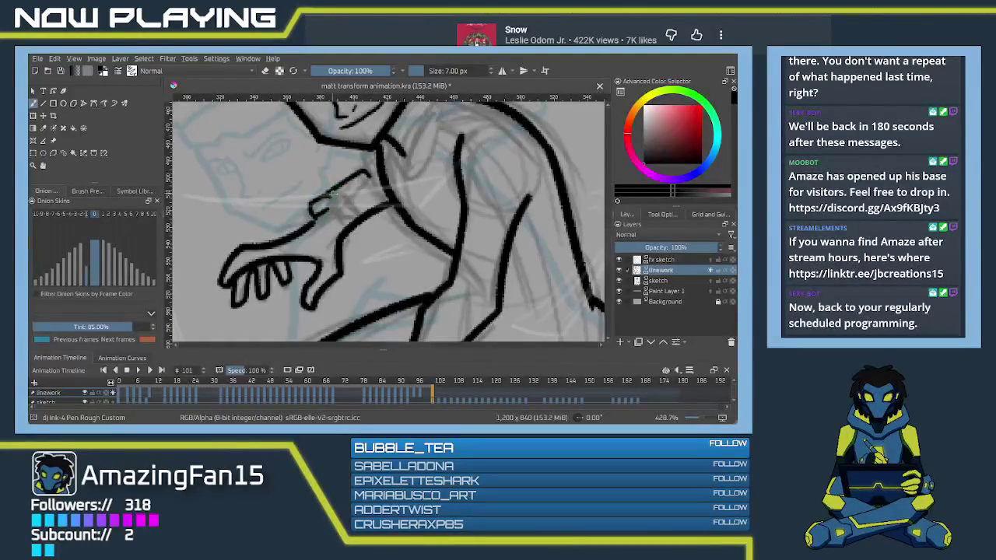
key(ctrl+z)
drag(310, 209, 319, 200)
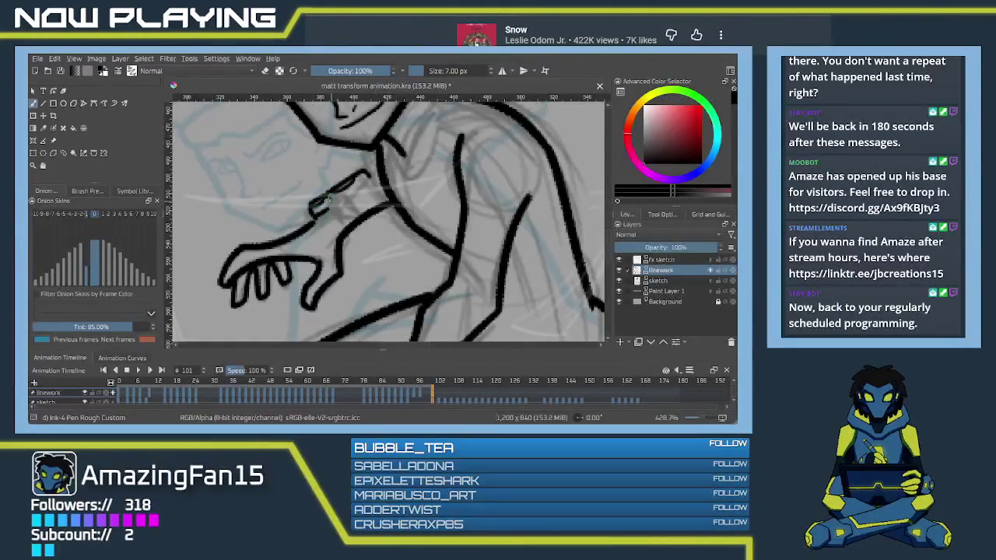
key(ctrl+z)
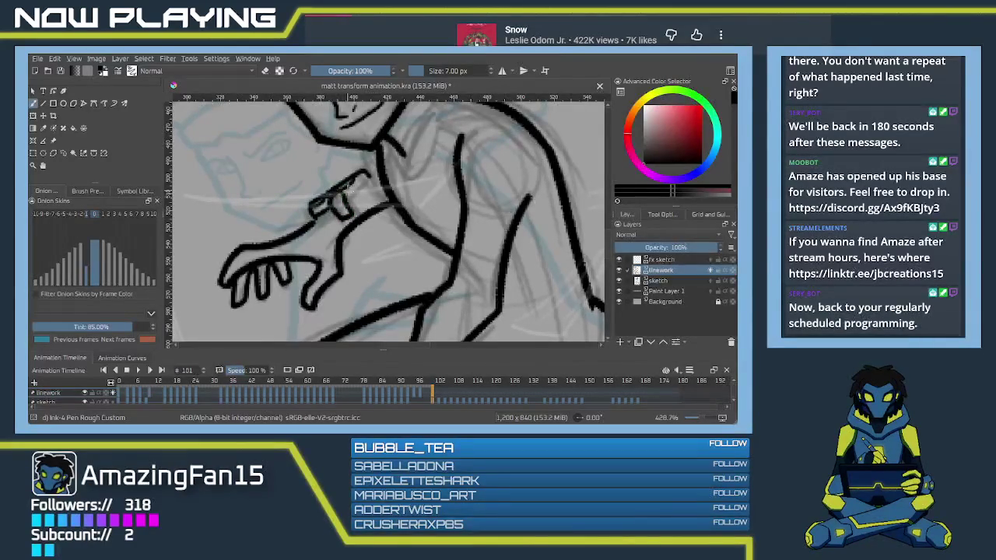
drag(343, 190, 363, 183)
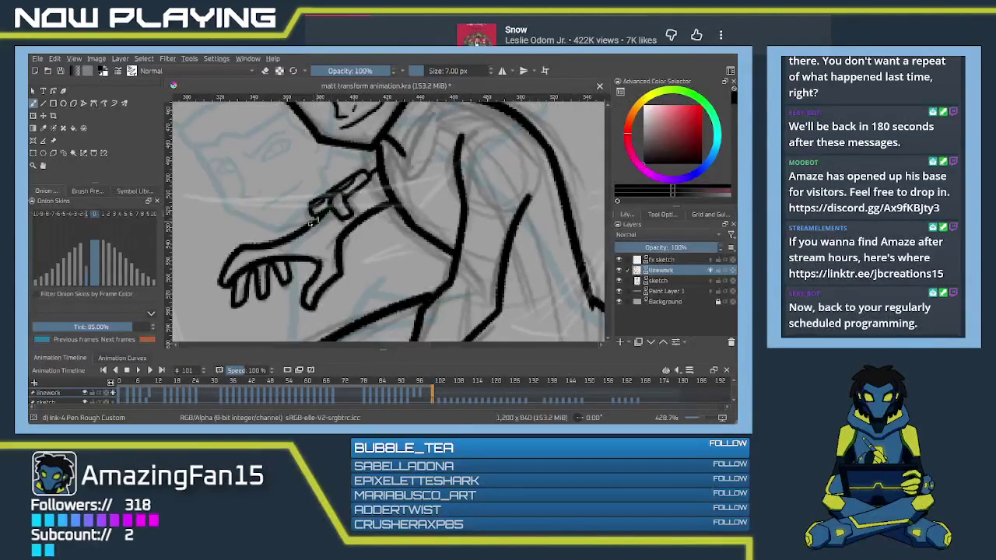
mouse_move(427, 214)
mouse_down()
mouse_move(360, 284)
mouse_move(327, 249)
mouse_up()
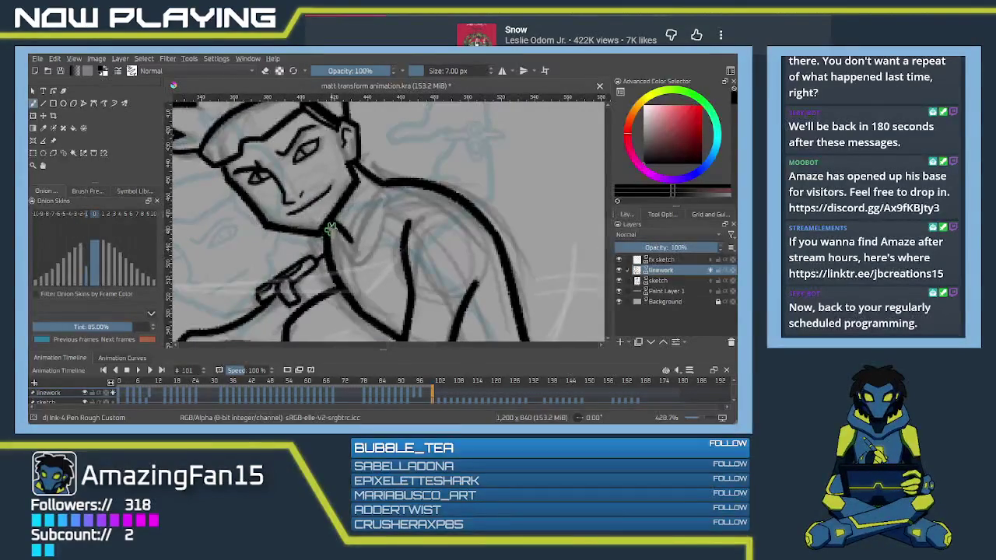
Step: Ink the long wrist line of the hand resting on the knee
mouse_move(327, 249)
mouse_down()
mouse_move(374, 258)
mouse_move(349, 249)
mouse_move(366, 253)
mouse_up()
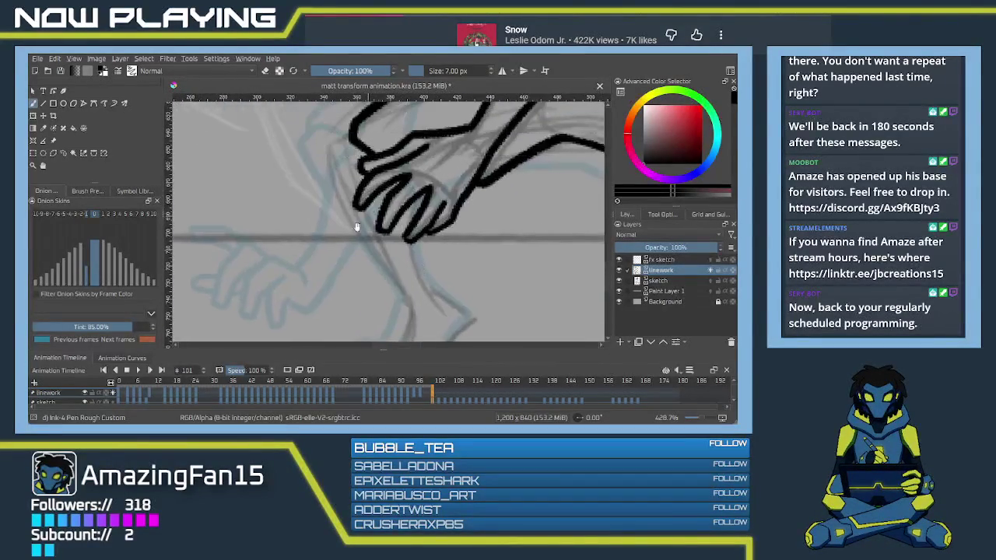
mouse_move(355, 139)
mouse_down()
mouse_move(325, 160)
mouse_move(393, 304)
mouse_up()
key(ctrl+z)
key(ctrl+z)
mouse_move(314, 153)
mouse_down()
mouse_move(390, 298)
mouse_move(360, 207)
mouse_up()
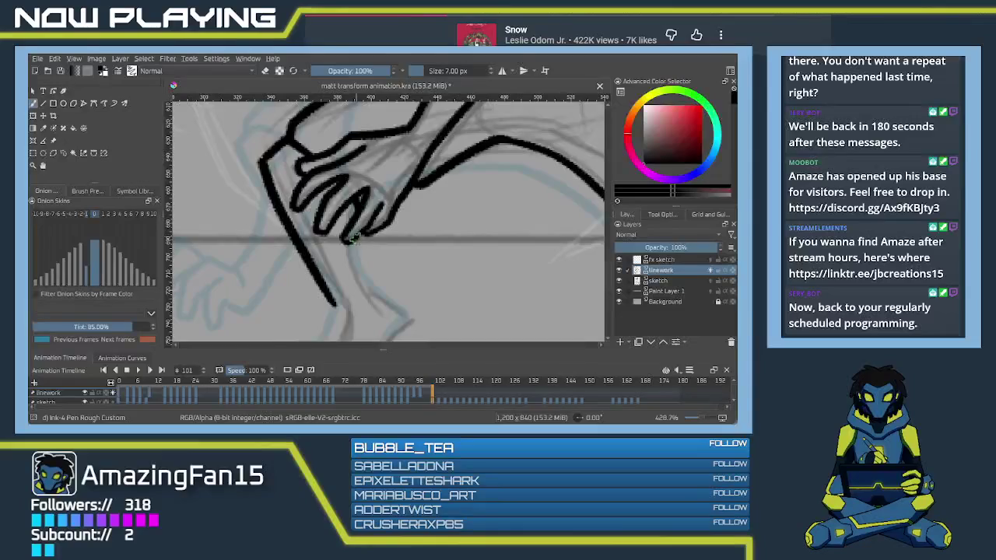
Step: Ink the back of the leg down to the foot and close it with the sole
drag(354, 251, 345, 205)
mouse_move(365, 252)
mouse_down()
mouse_move(339, 200)
mouse_move(372, 222)
mouse_up()
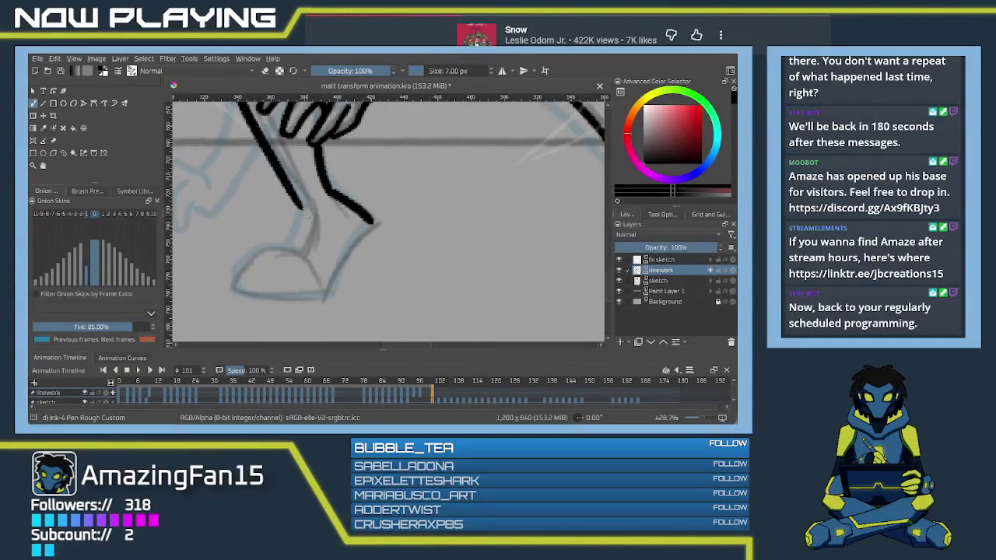
mouse_move(297, 201)
mouse_down()
mouse_move(308, 223)
mouse_move(298, 252)
mouse_up()
key(ctrl+z)
mouse_move(296, 202)
mouse_down()
mouse_move(309, 221)
mouse_move(294, 250)
mouse_move(264, 248)
mouse_move(232, 277)
mouse_move(247, 294)
mouse_move(325, 298)
mouse_up()
key(ctrl+z)
drag(245, 294, 319, 296)
Step: Ink the front leg line and the top of the foot
drag(377, 223, 323, 295)
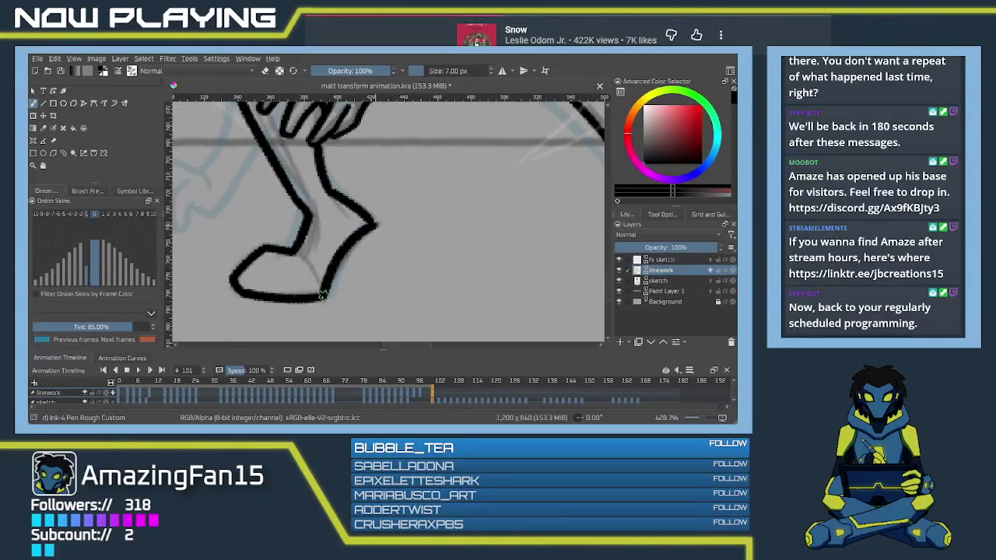
key(ctrl+z)
drag(376, 222, 320, 301)
drag(290, 251, 317, 270)
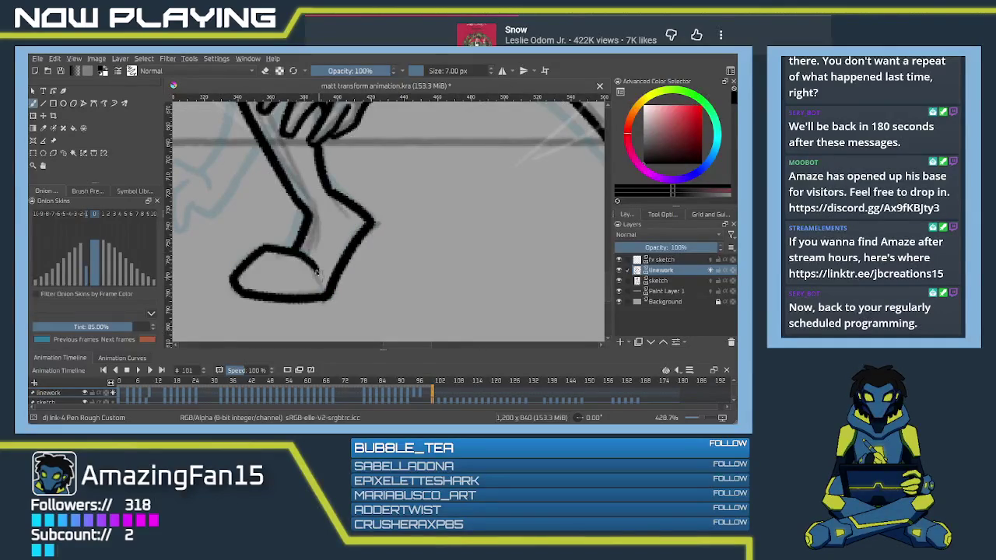
mouse_move(425, 221)
mouse_down()
mouse_move(249, 216)
mouse_move(271, 176)
mouse_move(338, 189)
mouse_move(274, 193)
mouse_move(389, 233)
mouse_move(427, 274)
mouse_up()
key(ctrl+z)
Step: Attempt the long lower leg line repeatedly, undoing each unsatisfactory stroke
drag(267, 190, 425, 249)
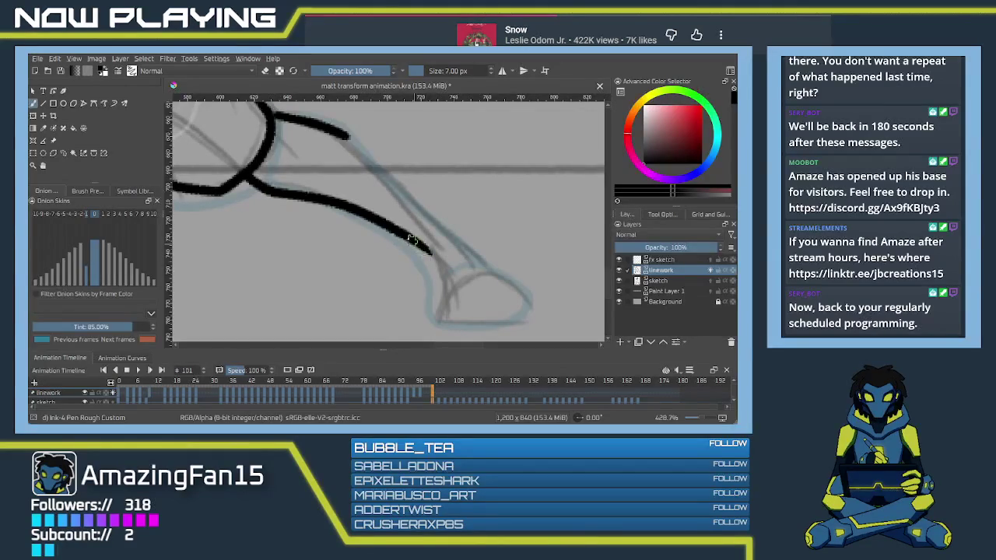
key(ctrl+z)
drag(266, 189, 410, 257)
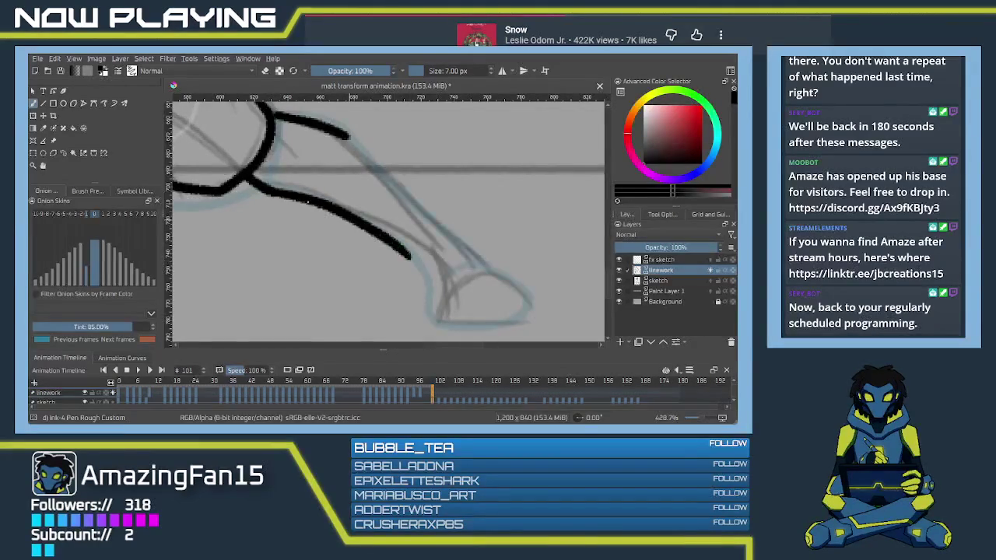
key(ctrl+z)
drag(268, 190, 419, 254)
key(ctrl+z)
drag(268, 190, 415, 258)
key(ctrl+z)
drag(270, 190, 426, 257)
key(ctrl+z)
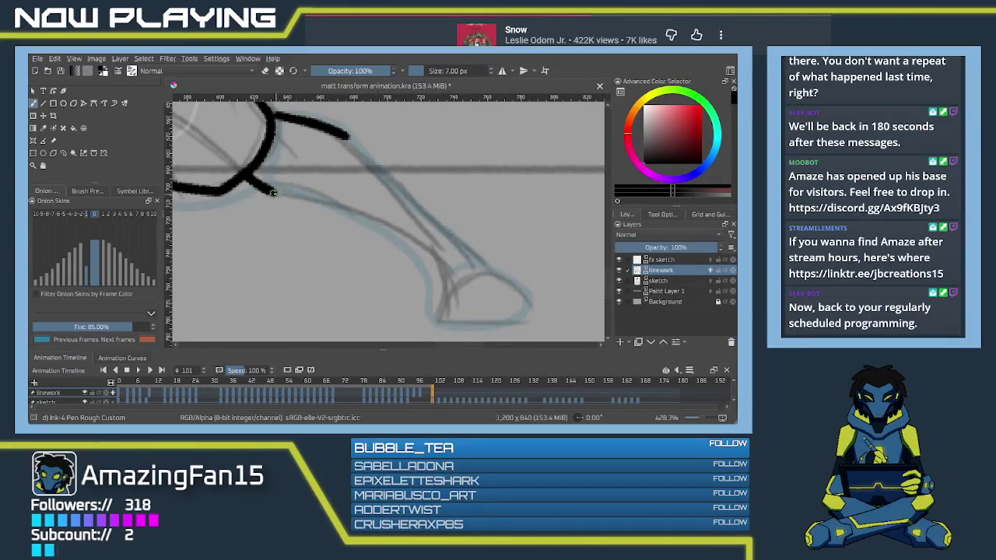
drag(269, 190, 415, 260)
key(ctrl+z)
Step: Ink the lower leg down to the foot and close the foot with top edge, toe and sole
mouse_move(272, 192)
mouse_down()
mouse_move(428, 259)
mouse_move(372, 185)
mouse_move(393, 315)
mouse_up()
mouse_move(175, 182)
mouse_down()
mouse_move(296, 126)
mouse_move(431, 251)
mouse_up()
key(ctrl+z)
mouse_move(296, 126)
mouse_down()
mouse_move(432, 250)
mouse_move(370, 189)
mouse_move(420, 221)
mouse_up()
drag(347, 205, 399, 210)
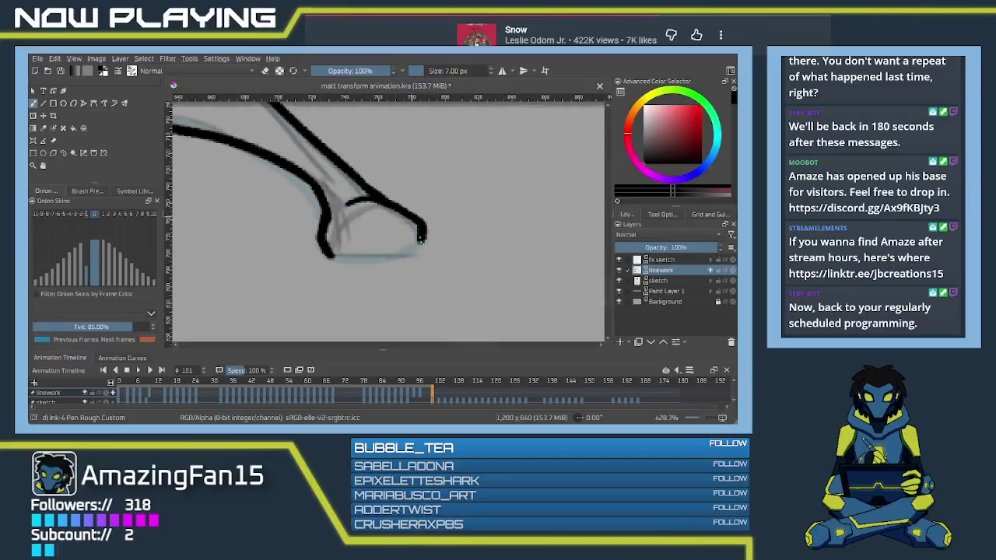
drag(417, 219, 412, 254)
mouse_move(327, 256)
mouse_down()
mouse_move(411, 250)
mouse_move(532, 337)
mouse_up()
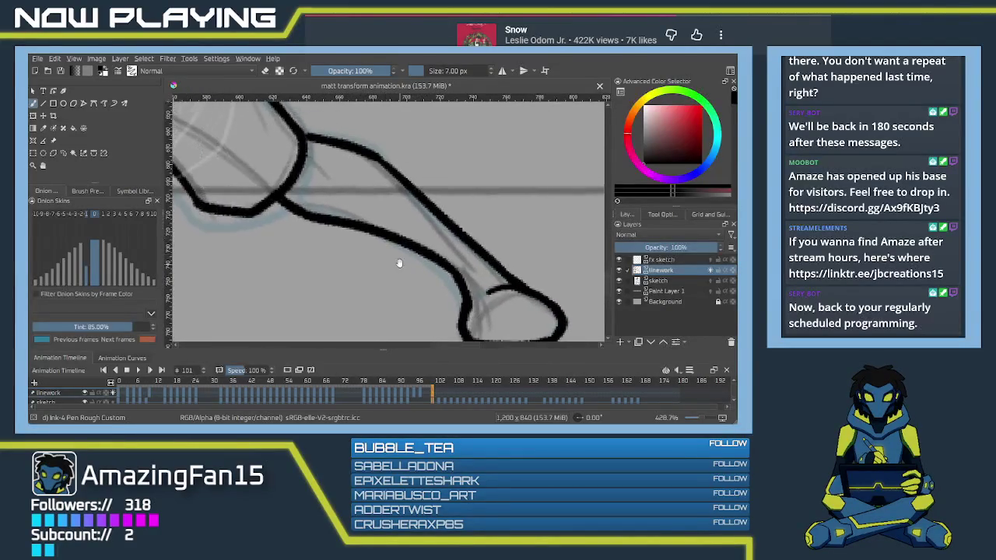
Step: Pan over the foot and hand, then zoom out to about 150% to see the whole figure
drag(378, 242, 336, 217)
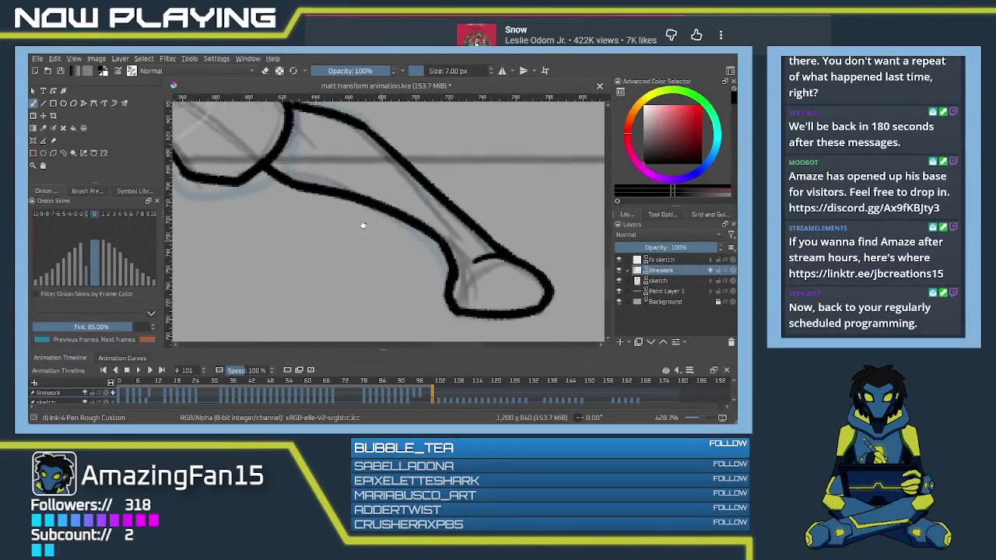
drag(335, 218, 389, 257)
scroll(389, 257, down, 2)
scroll(412, 238, down, 2)
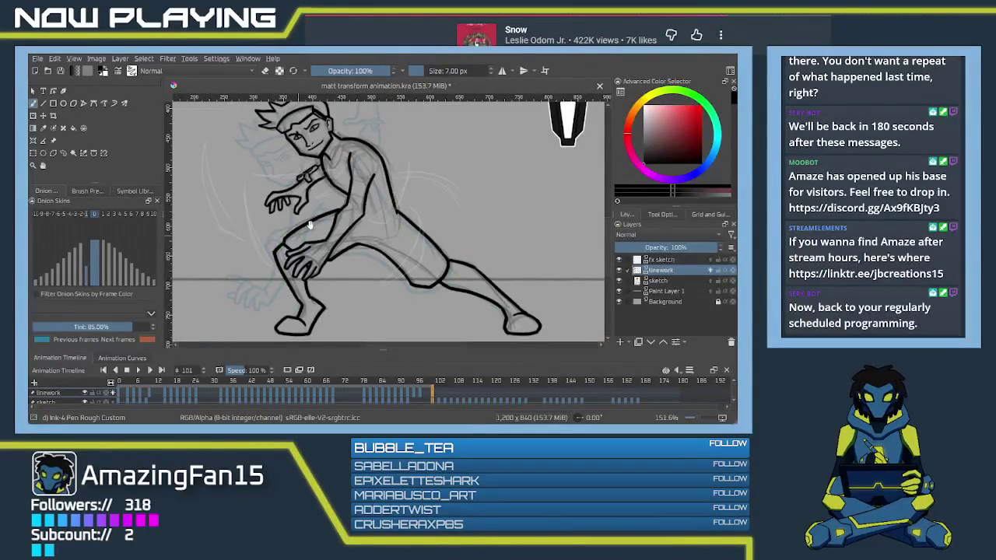
Step: Lasso the mouth with Freehand Selection and transform it twice to reposition and reshape it
drag(308, 204, 292, 239)
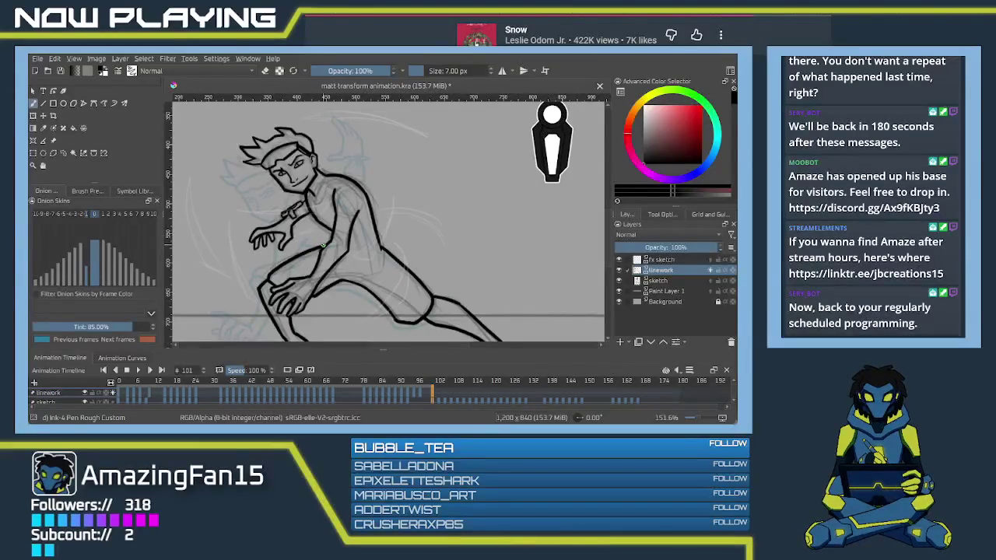
scroll(322, 239, up, 5)
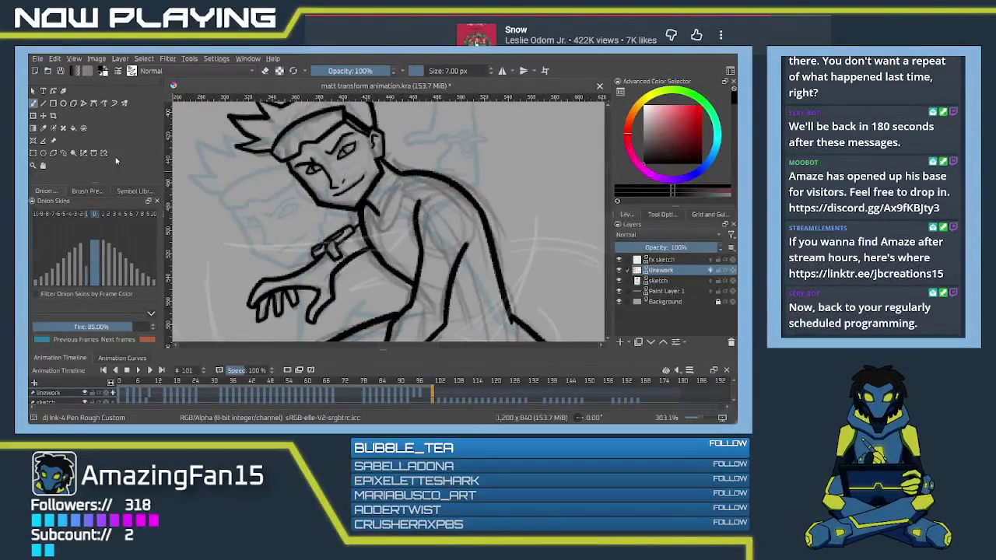
click(63, 153)
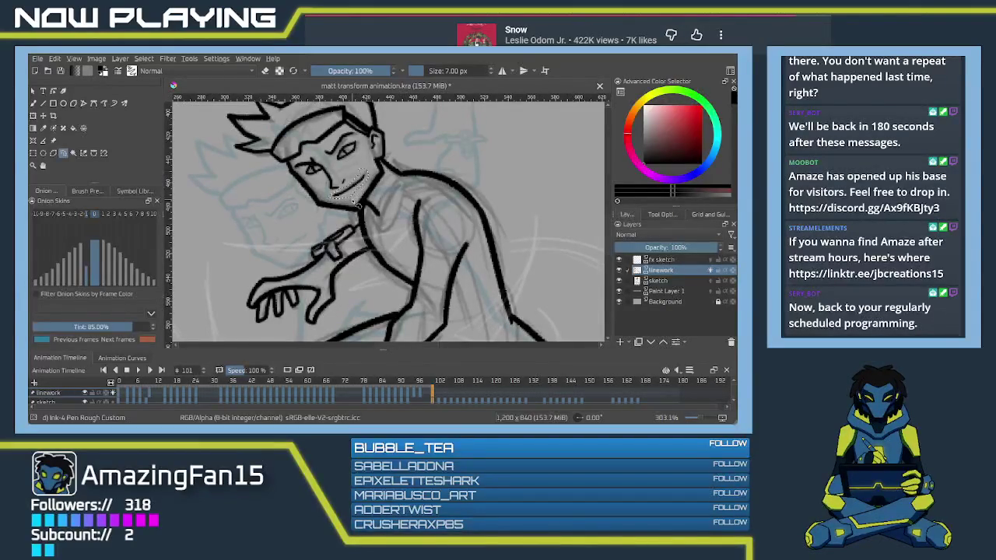
key(ctrl+t)
key(Return)
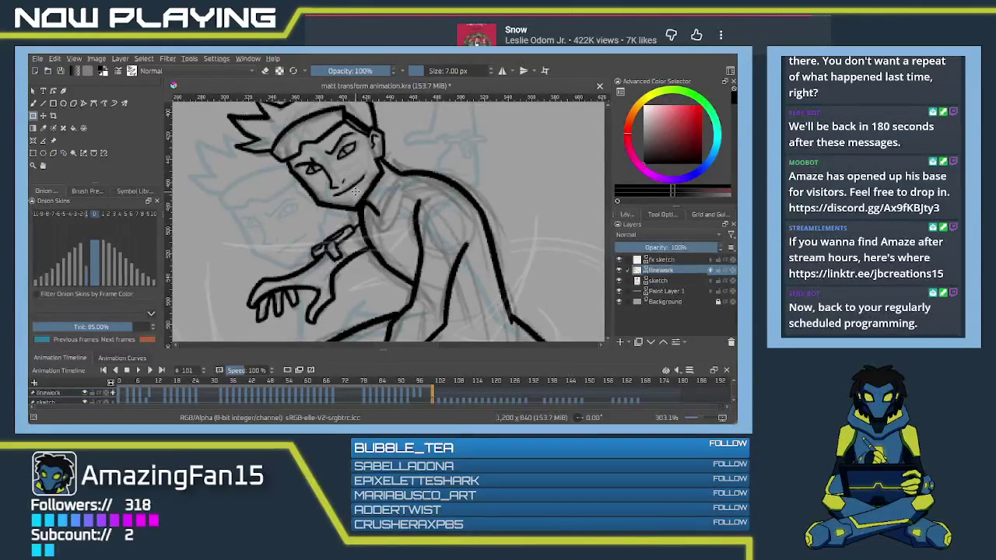
key(ctrl+t)
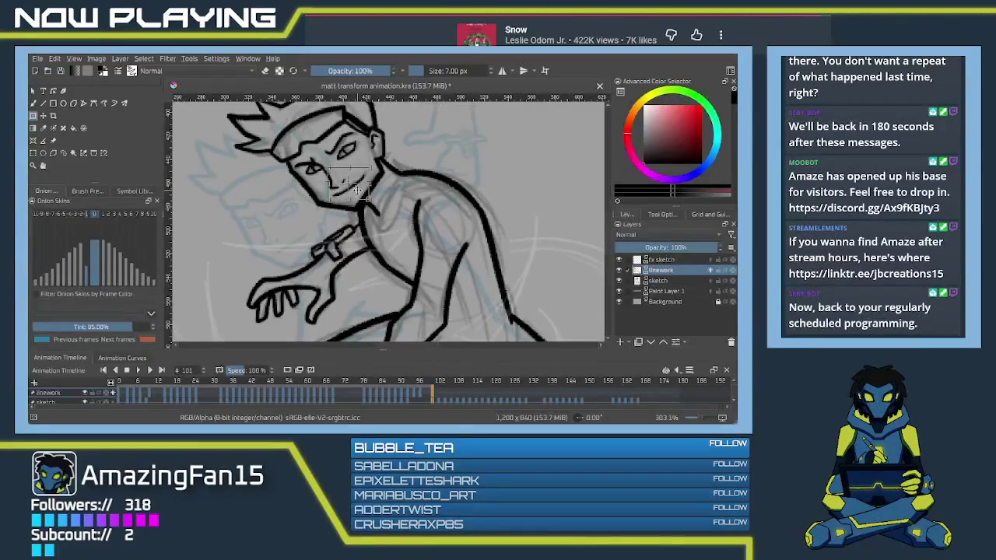
key(Return)
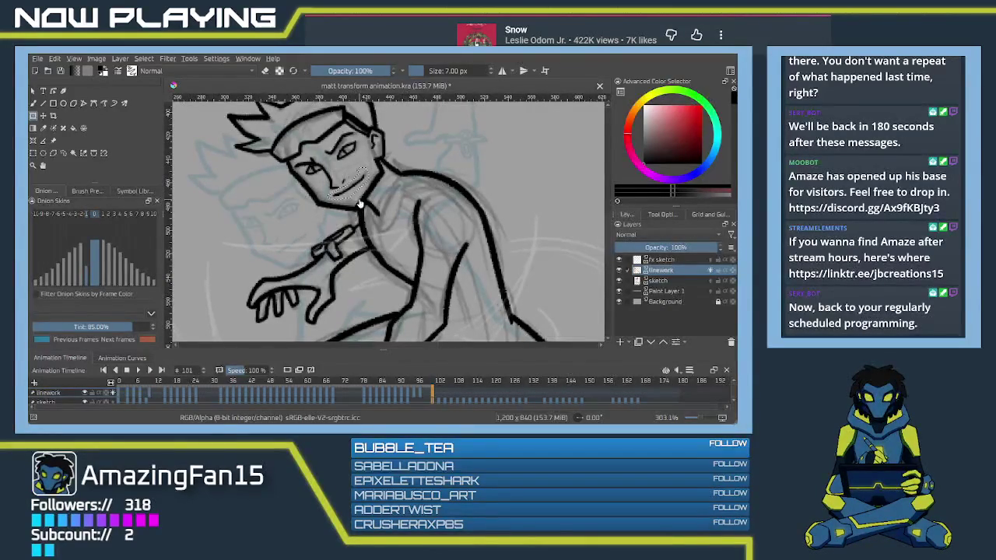
Step: Redraw the mouth as a short black smirk stroke with the pen brush
key(b)
drag(335, 187, 350, 186)
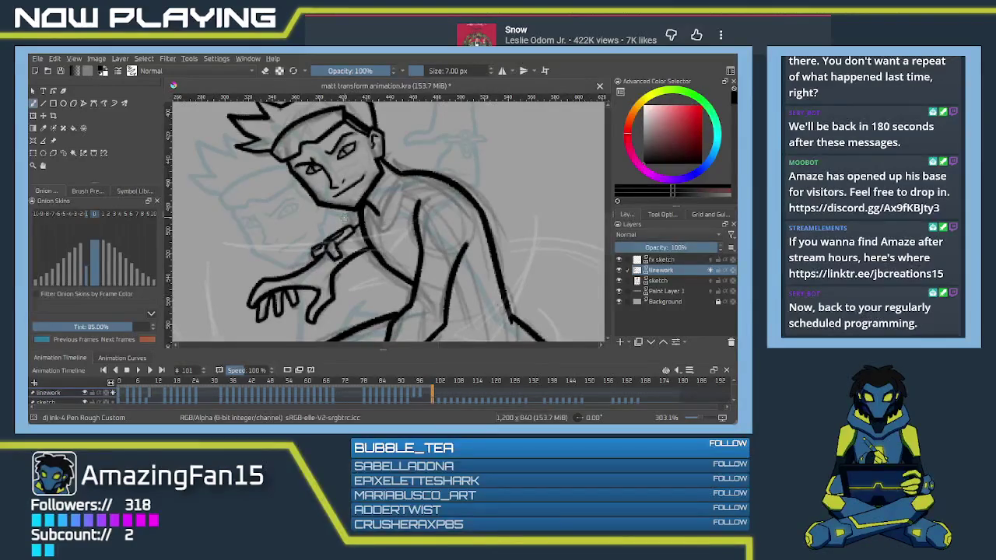
scroll(345, 217, down, 2)
Step: Zoom in, remove a stray ink dab near the neck, and save the file
scroll(342, 217, down, 2)
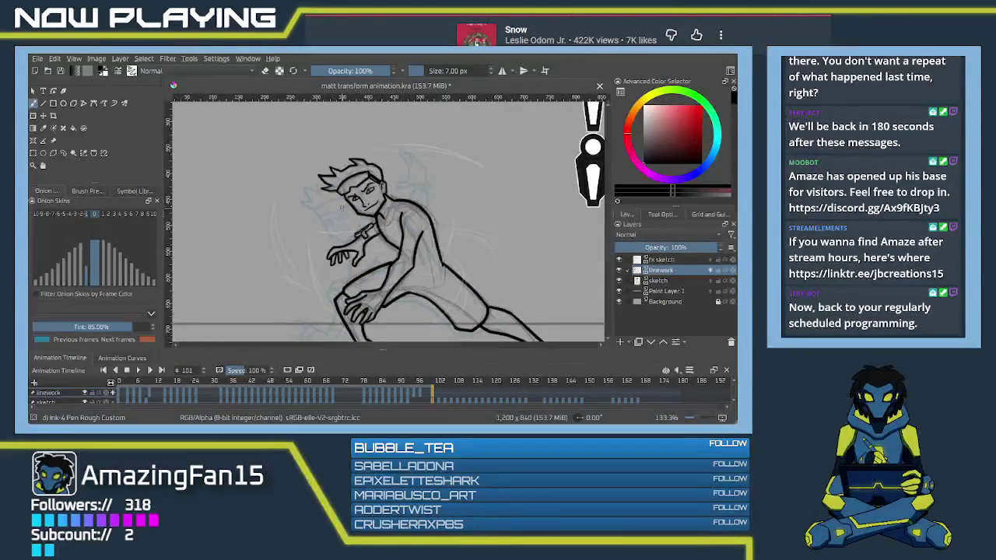
scroll(341, 216, up, 1)
scroll(341, 216, up, 1)
scroll(343, 195, up, 2)
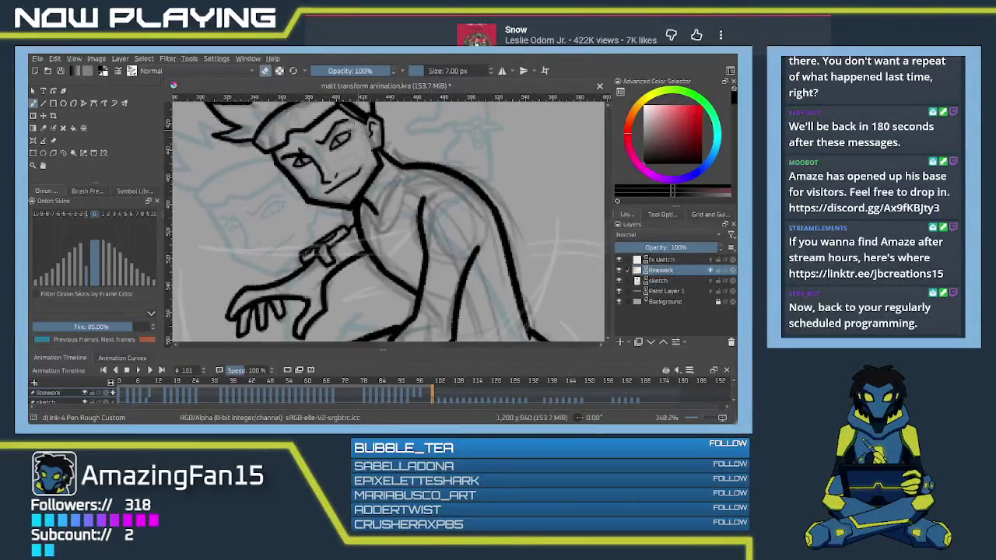
click(370, 165)
key(ctrl+z)
key(ctrl+s)
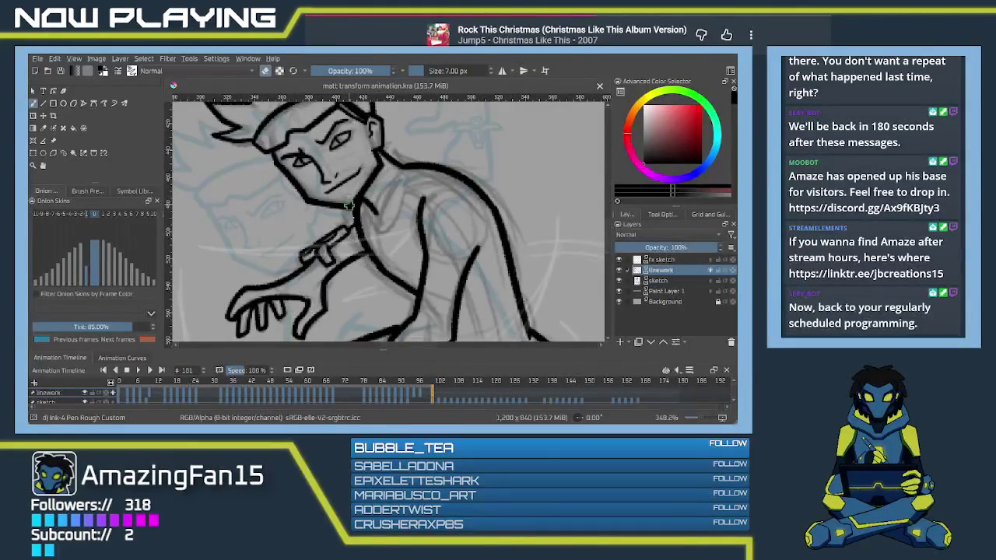
Step: Add small ink touch-ups on the torso and chest, saving the file
drag(358, 255, 387, 252)
key(ctrl+s)
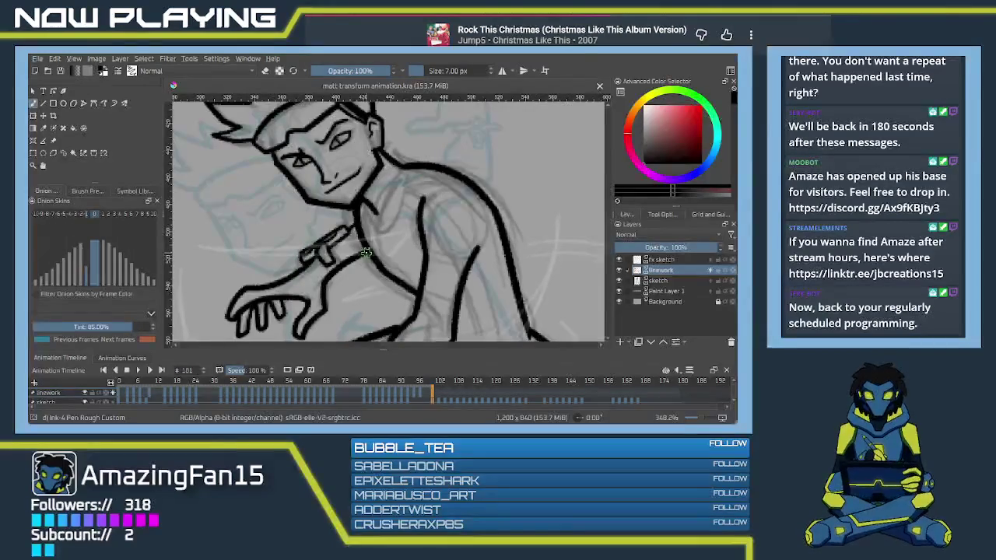
drag(356, 255, 363, 260)
scroll(363, 260, down, 1)
scroll(363, 260, down, 3)
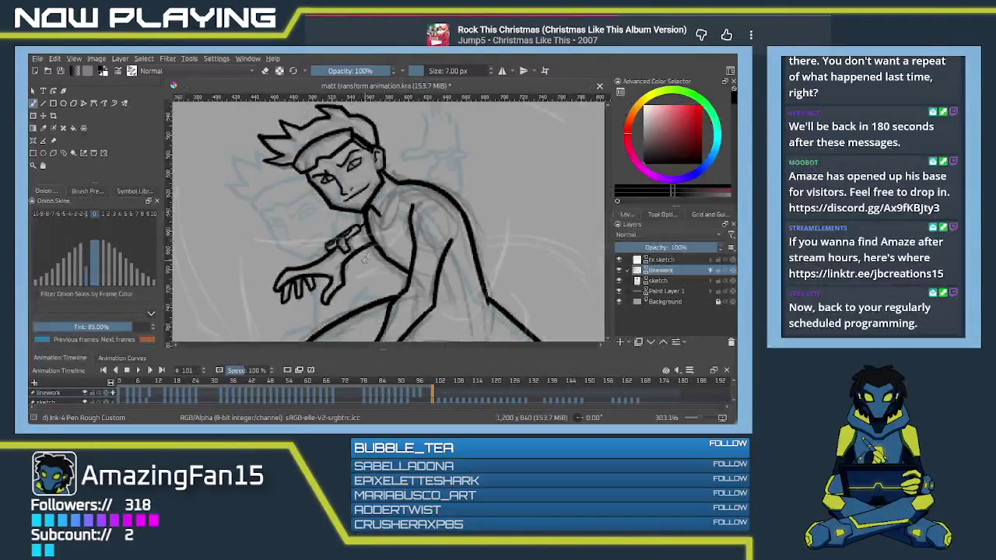
Step: Flip to the earlier frame and back to frame 101 to compare the poses
scroll(389, 258, down, 3)
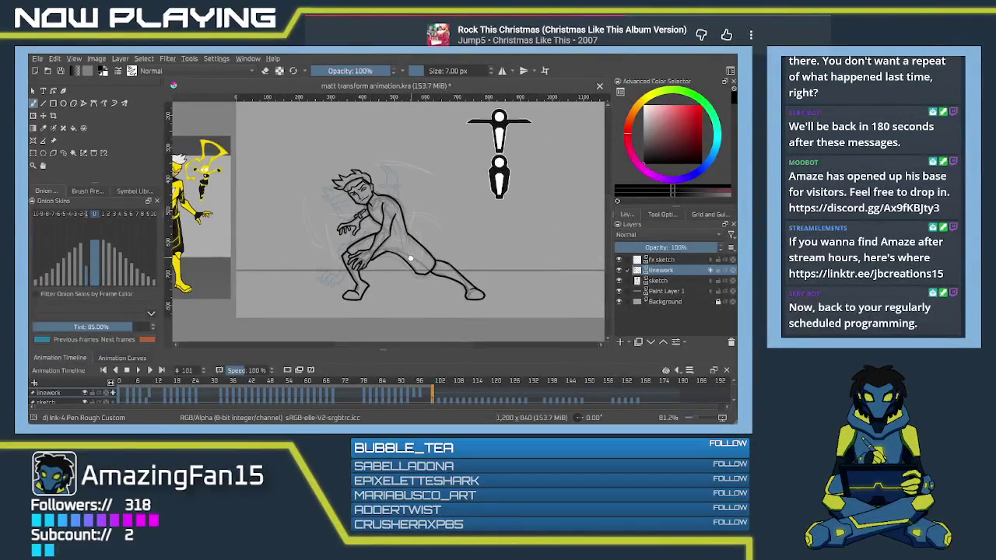
click(423, 397)
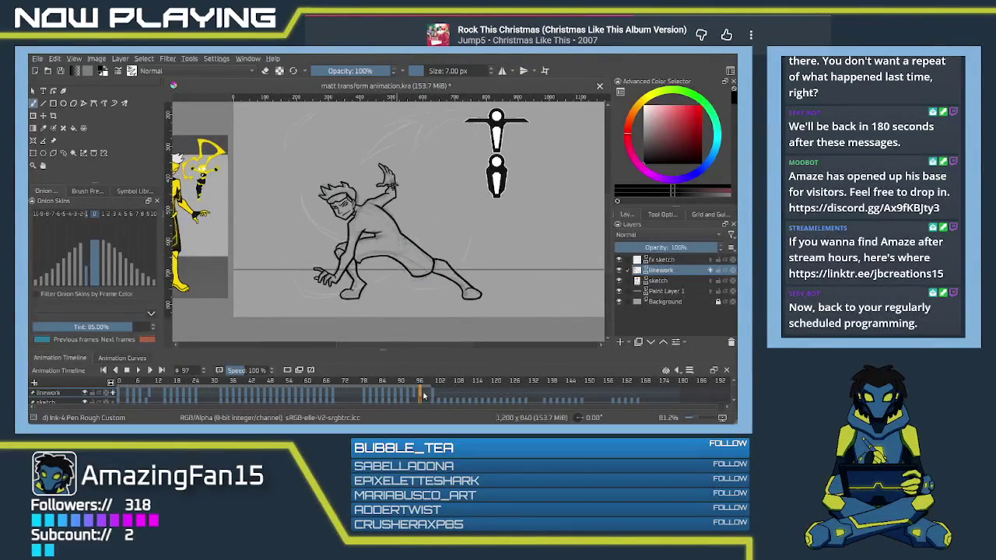
click(433, 396)
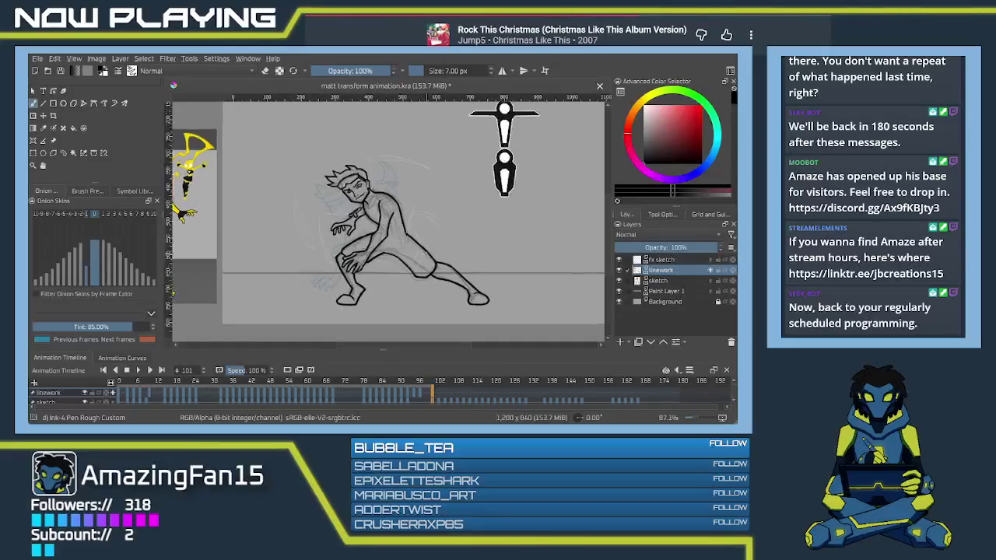
scroll(432, 261, up, 2)
scroll(439, 270, up, 2)
Step: Toggle the eraser, save the animation file, and move to frame 103
key(e)
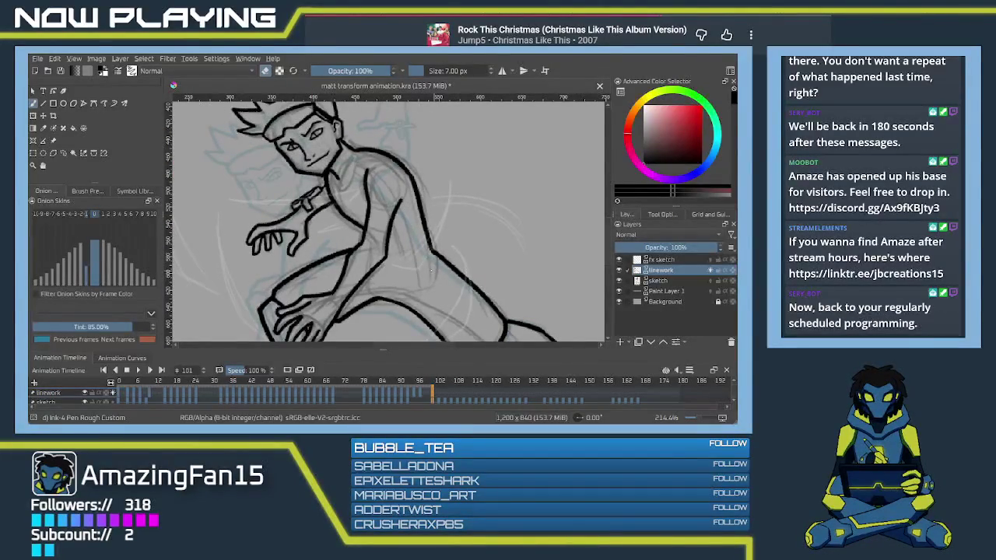
key(ctrl+s)
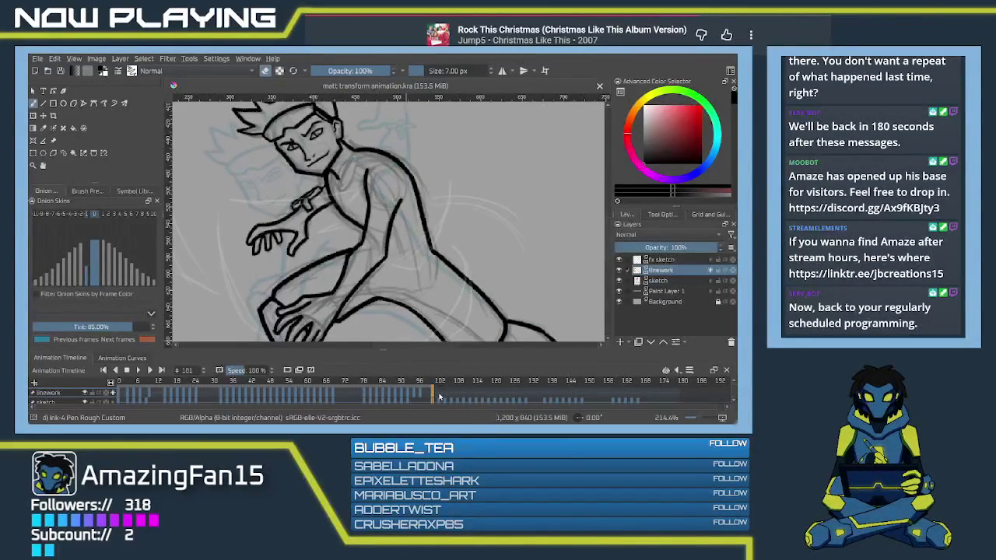
click(438, 395)
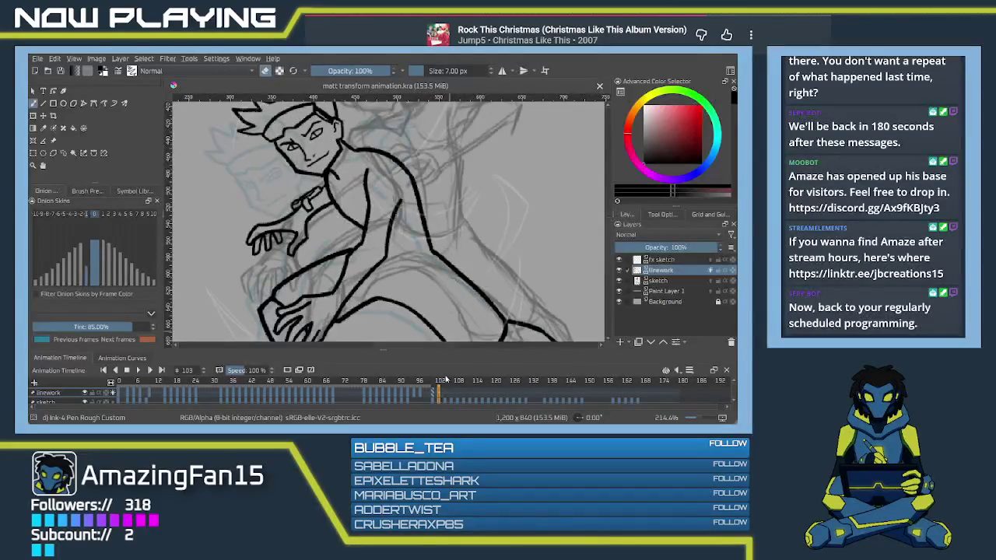
Step: Delete frame 103's old lineart, leaving the rough sketch, and zoom in on the head
scroll(455, 232, down, 2)
scroll(457, 241, down, 2)
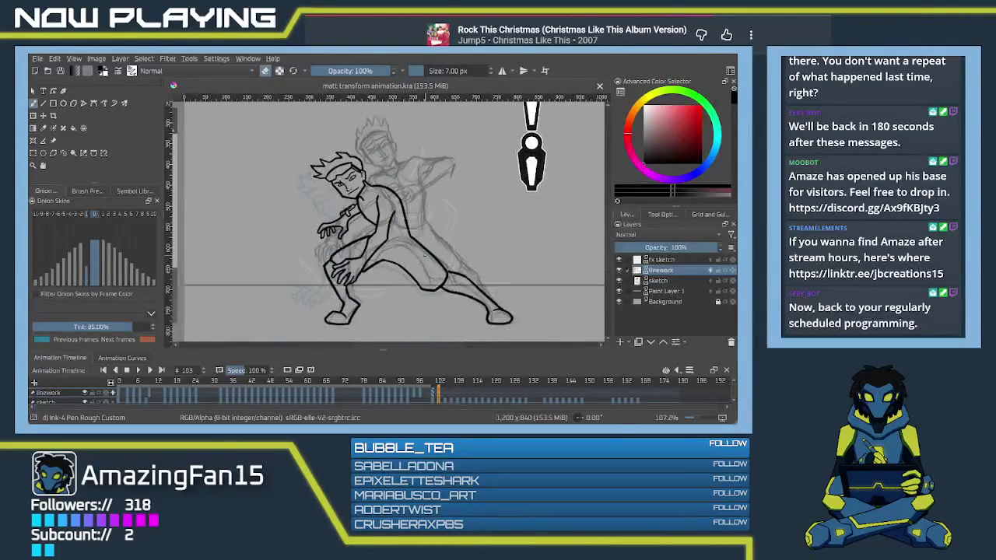
drag(428, 247, 414, 251)
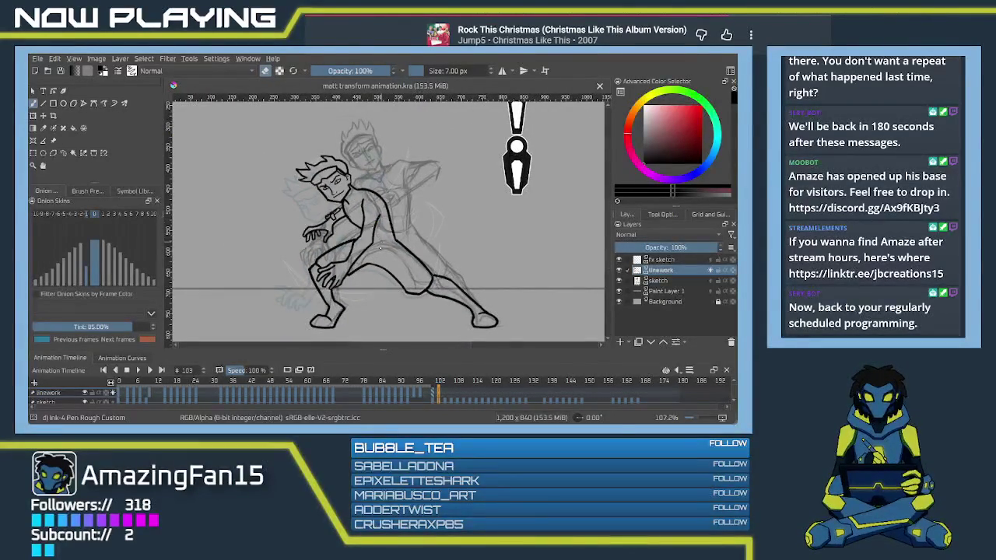
key(Delete)
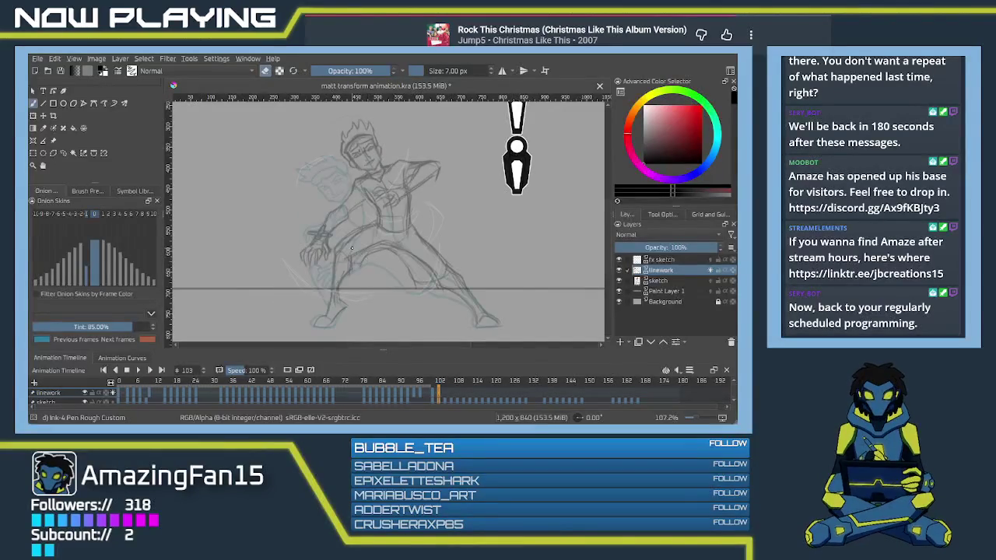
scroll(354, 164, up, 2)
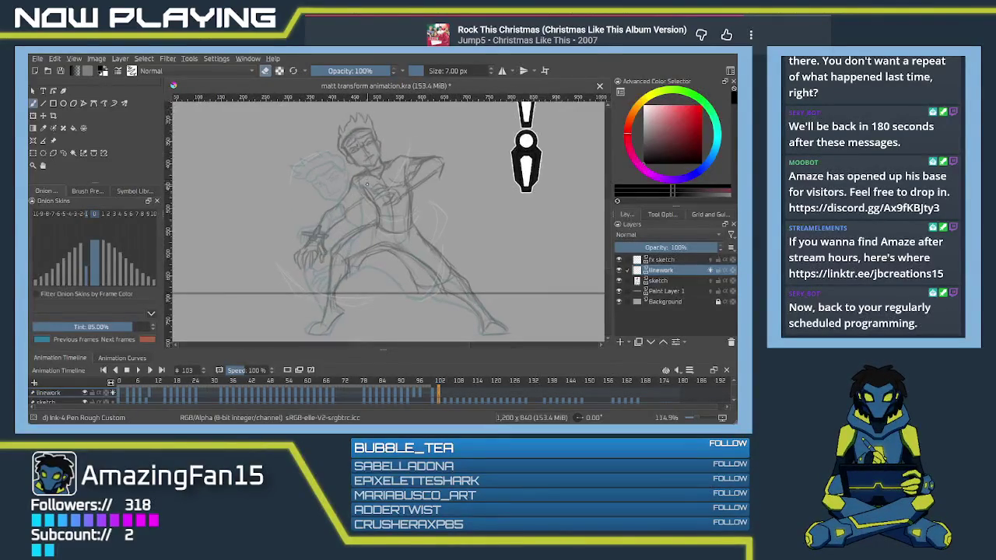
scroll(366, 184, up, 2)
scroll(364, 185, up, 3)
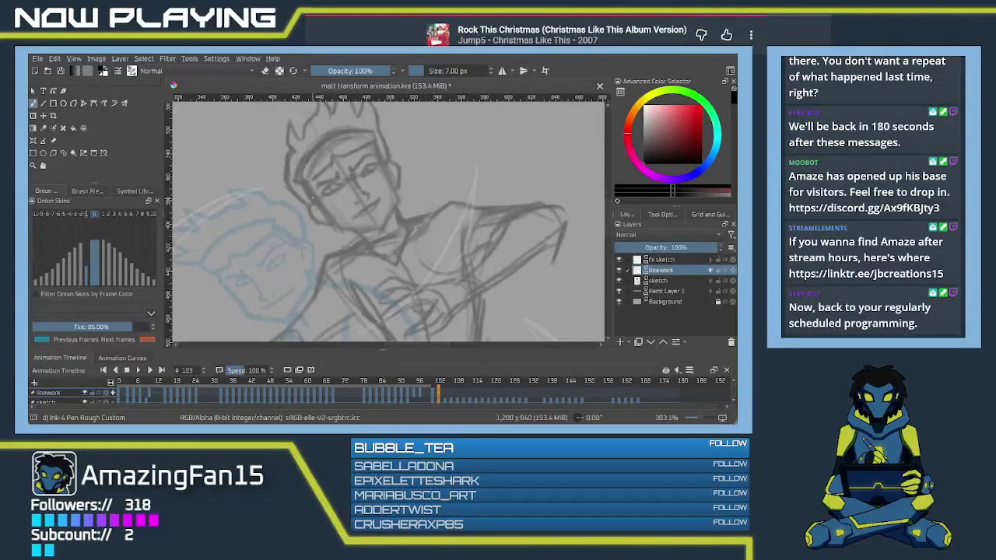
Step: Ink the cheek line and the right side of the face, retrying strokes with undo/redo
drag(308, 188, 331, 224)
key(ctrl+z)
key(ctrl+shift+z)
key(ctrl+z)
key(ctrl+shift+z)
key(ctrl+z)
drag(305, 189, 336, 226)
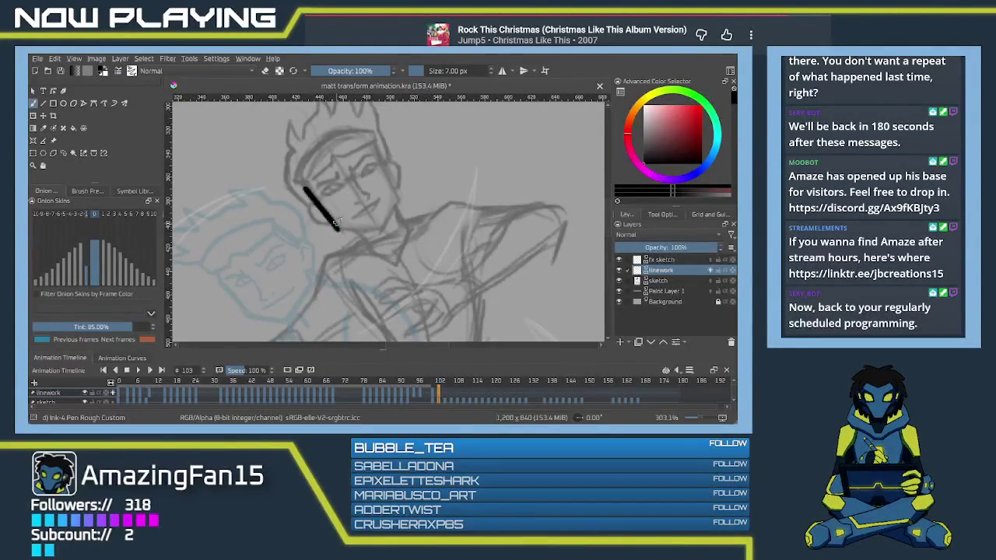
drag(378, 148, 400, 197)
key(ctrl+z)
drag(377, 146, 399, 197)
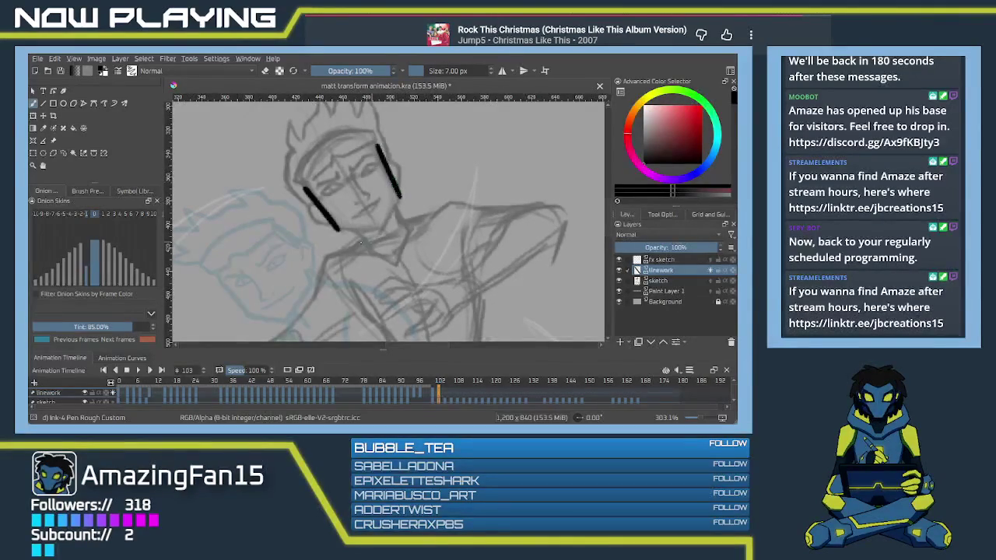
Step: Try the jaw and left face lines, then undo the face strokes to start over
mouse_move(337, 230)
mouse_down()
mouse_move(384, 225)
mouse_move(340, 240)
mouse_up()
key(ctrl+z)
key(ctrl+z)
key(ctrl+z)
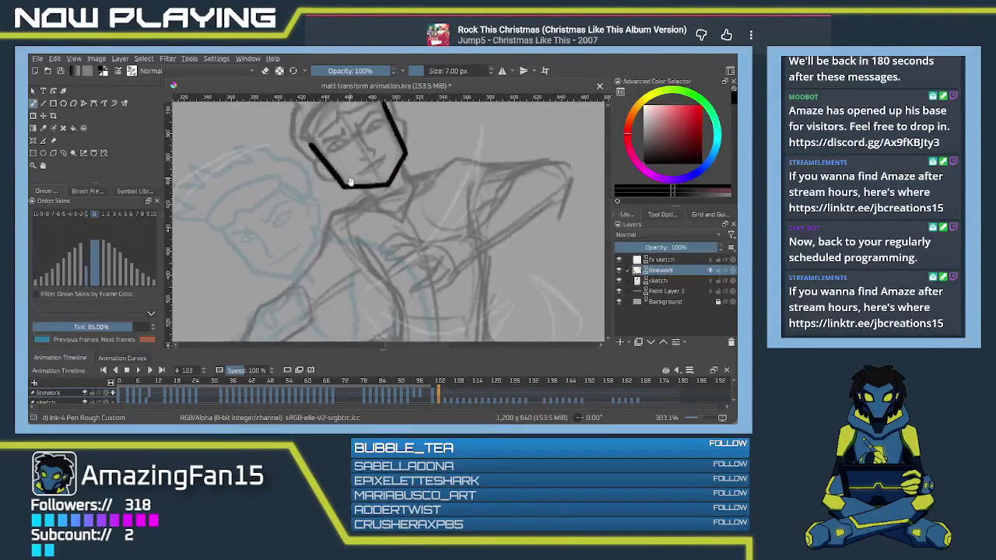
key(ctrl+z)
key(ctrl+z)
key(ctrl+z)
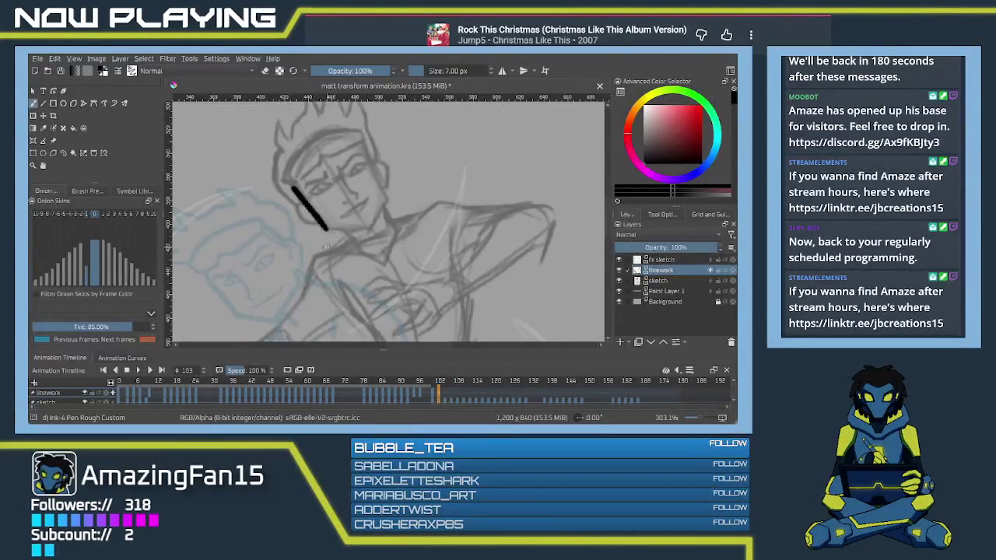
key(ctrl+z)
drag(289, 189, 323, 228)
key(ctrl+z)
mouse_move(291, 191)
mouse_down()
mouse_move(328, 235)
mouse_move(372, 226)
mouse_up()
key(ctrl+z)
key(ctrl+z)
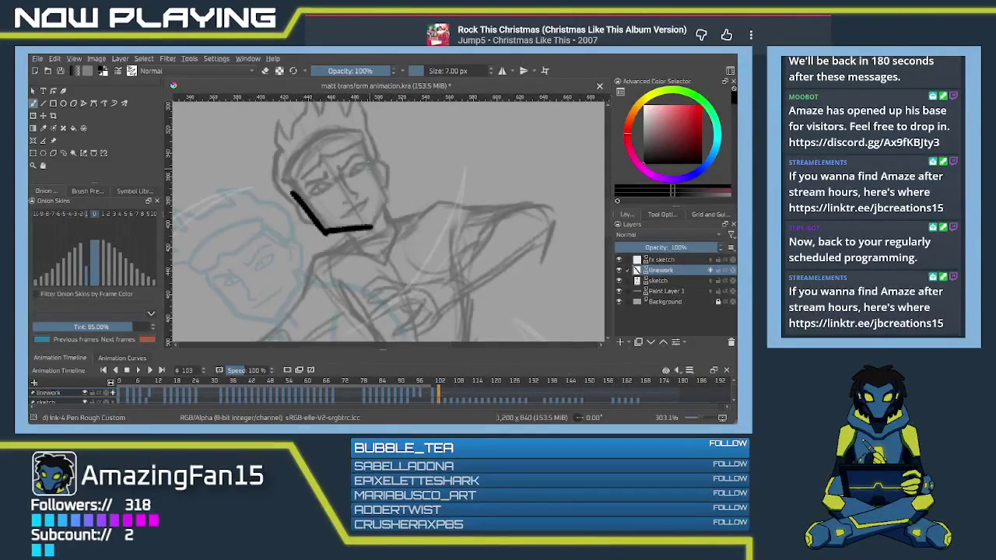
Step: Redraw the right face line and add a short stroke down from the jaw corner
drag(367, 144, 396, 202)
key(ctrl+z)
mouse_move(366, 146)
mouse_down()
mouse_move(390, 200)
mouse_move(365, 236)
mouse_up()
key(ctrl+z)
key(e)
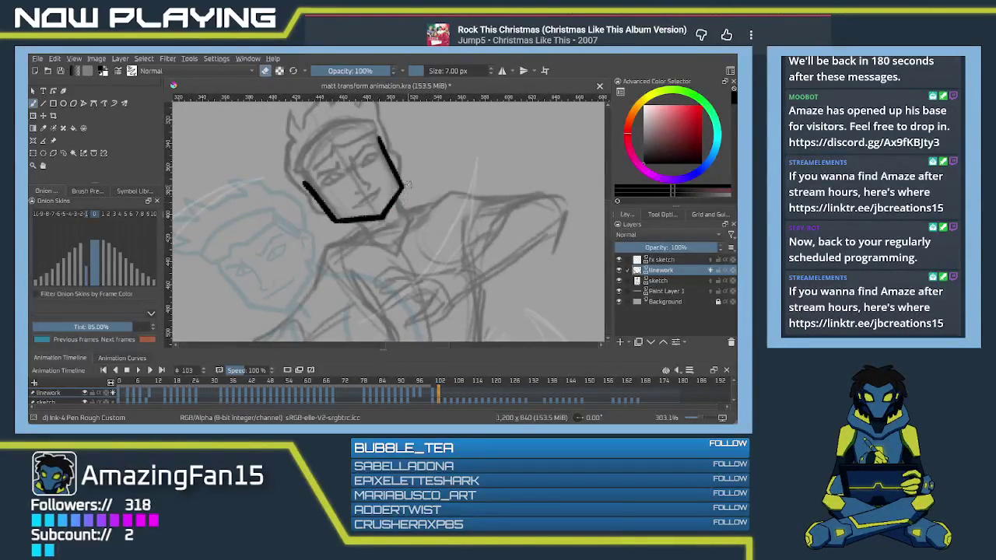
key(e)
key(e)
key(e)
drag(358, 221, 371, 239)
Step: Ink the neck line running down-left, redrawing it after several undone attempts
mouse_move(394, 193)
mouse_down()
mouse_move(403, 213)
mouse_move(383, 199)
mouse_move(441, 186)
mouse_up()
key(ctrl+z)
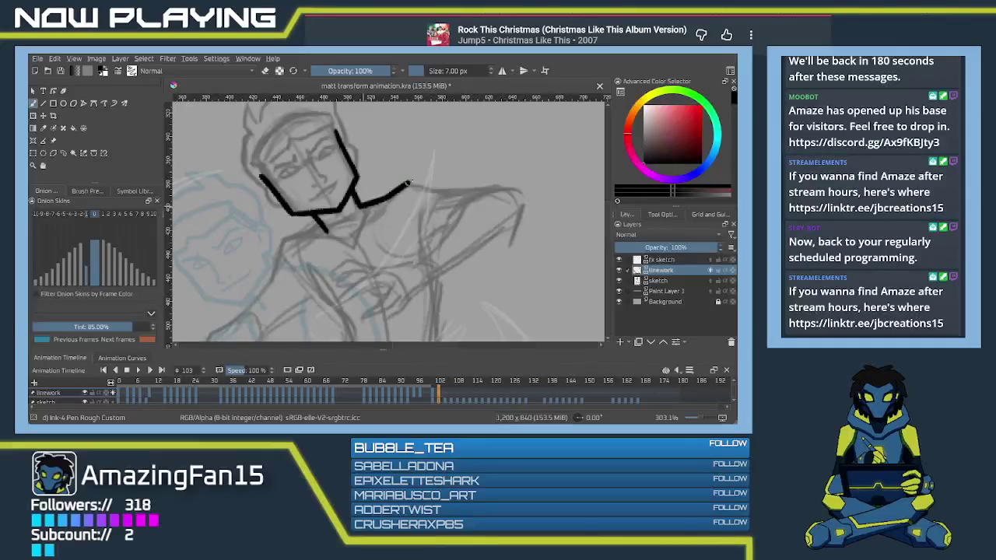
mouse_move(349, 235)
mouse_down()
mouse_move(427, 190)
mouse_move(356, 196)
mouse_move(345, 233)
mouse_up()
key(ctrl+z)
mouse_move(404, 184)
mouse_down()
mouse_move(381, 188)
mouse_move(344, 233)
mouse_up()
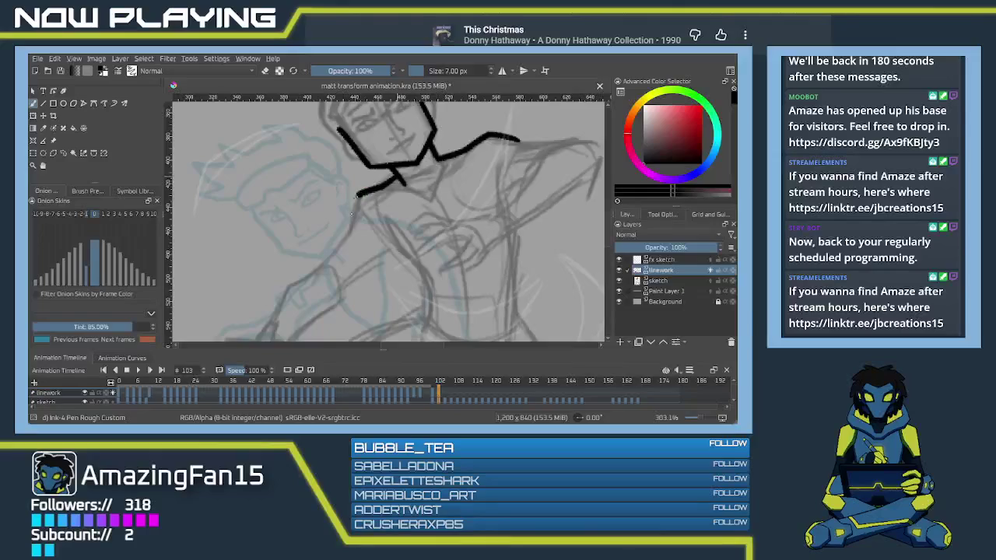
key(ctrl+z)
drag(381, 189, 346, 232)
scroll(365, 202, down, 3)
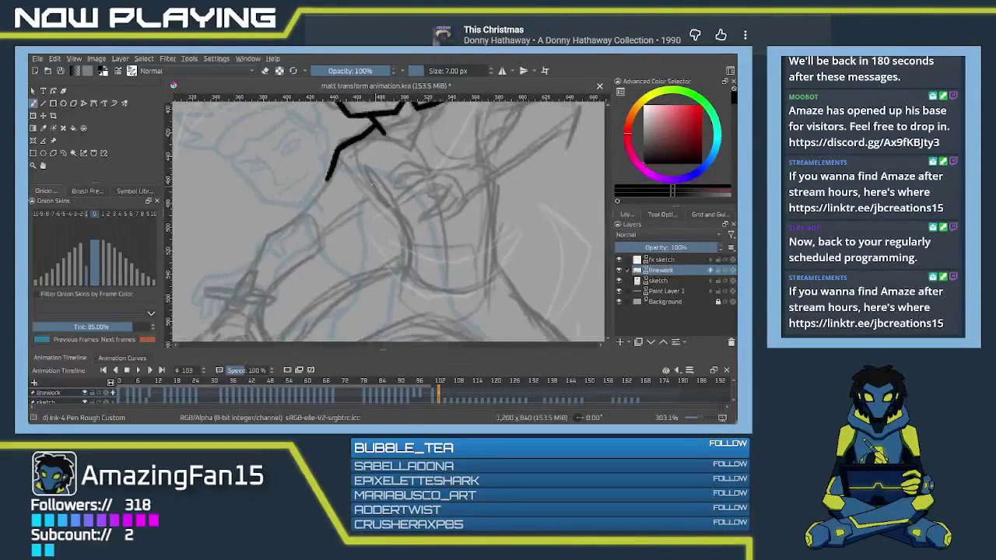
Step: Ink the stroke running down-right from the neck, retrying it several times
drag(361, 173, 394, 215)
key(ctrl+z)
mouse_move(366, 173)
mouse_down()
mouse_move(395, 218)
mouse_move(374, 179)
mouse_move(381, 233)
mouse_up()
key(ctrl+z)
drag(360, 174, 382, 234)
key(ctrl+z)
mouse_move(360, 173)
mouse_down()
mouse_move(374, 187)
mouse_move(381, 234)
mouse_up()
Step: Ink the shoulder curve and lower arm line, extending the shoulder's right end downward
mouse_move(470, 111)
mouse_down()
mouse_move(385, 209)
mouse_move(393, 152)
mouse_move(405, 165)
mouse_move(348, 226)
mouse_up()
drag(378, 148, 445, 150)
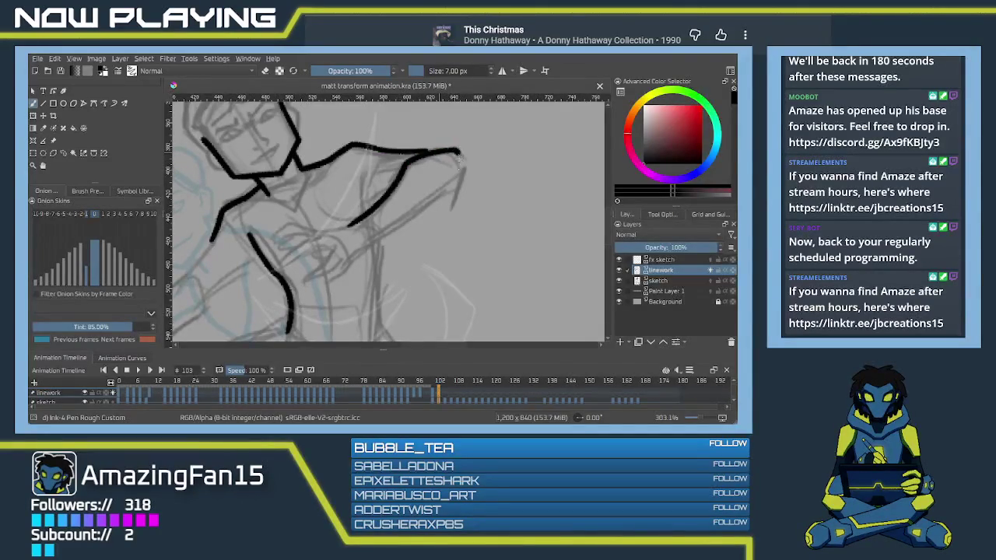
mouse_move(442, 150)
mouse_down()
mouse_move(452, 199)
mouse_move(389, 228)
mouse_up()
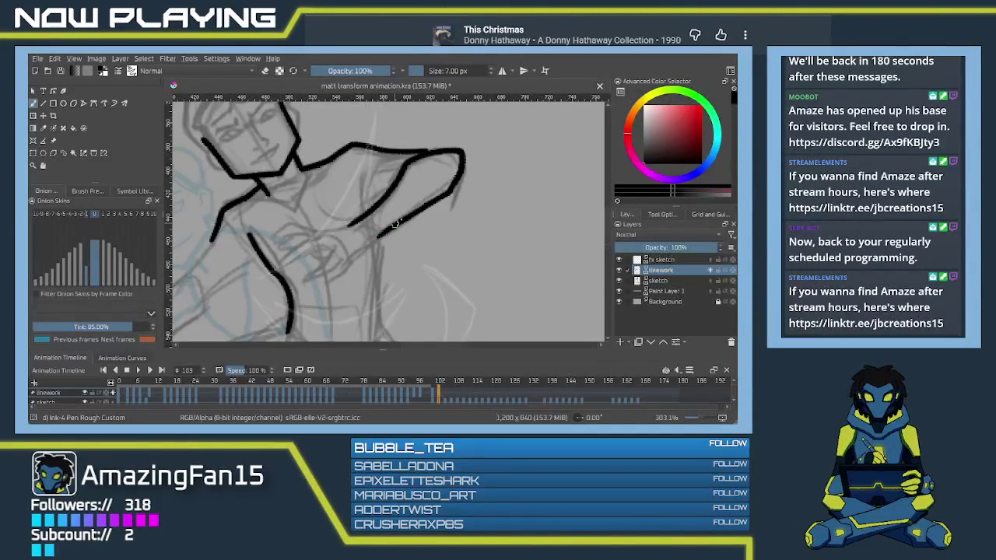
key(ctrl+z)
drag(453, 190, 372, 241)
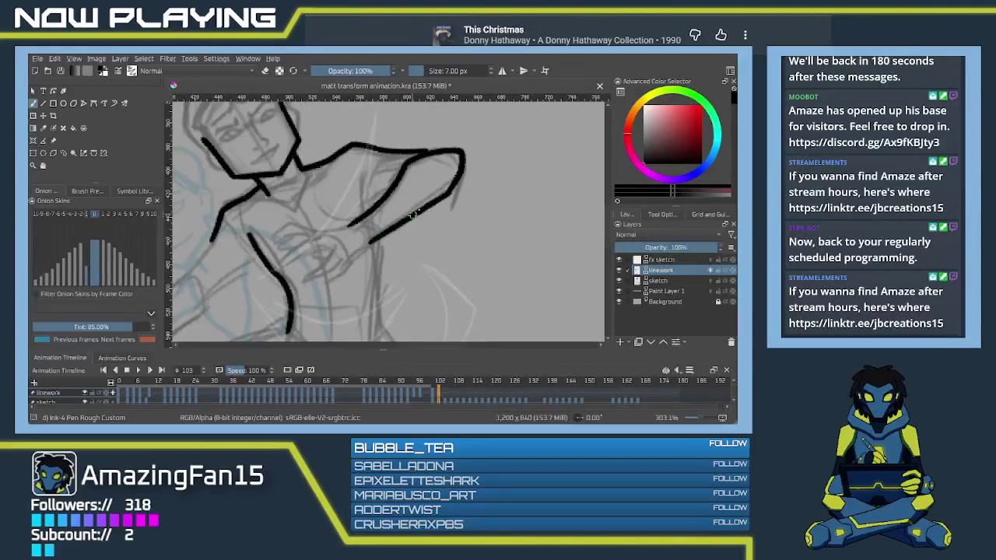
drag(419, 152, 442, 150)
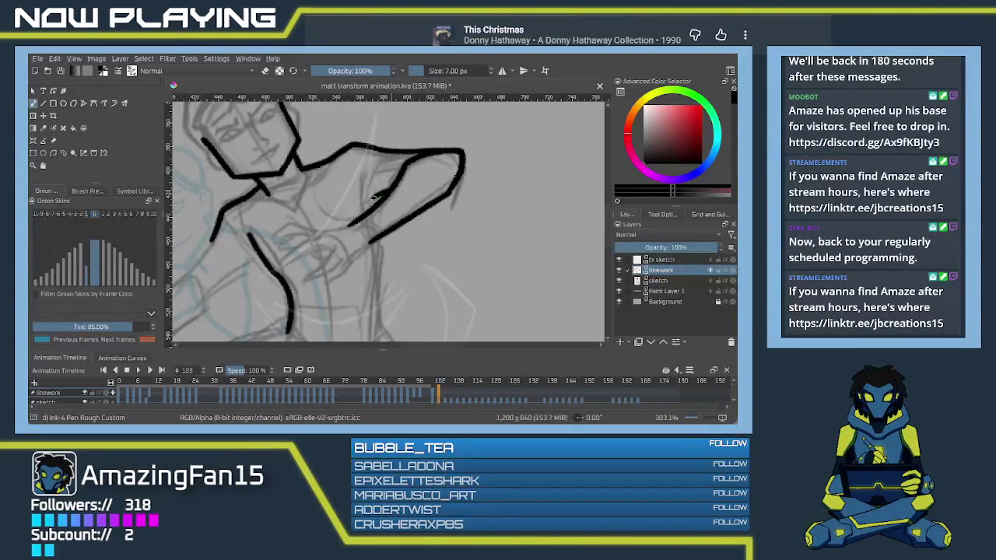
key(ctrl+z)
drag(462, 165, 455, 191)
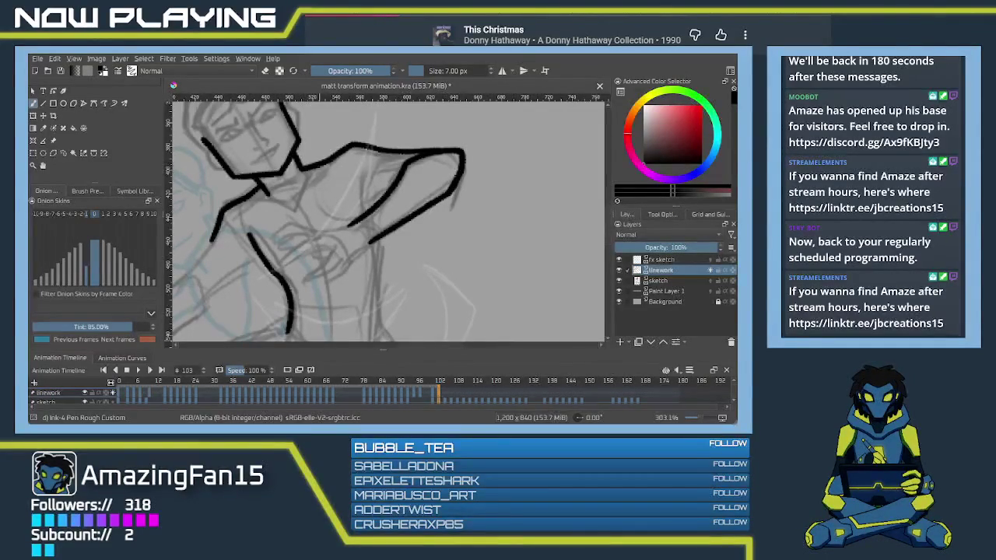
scroll(282, 288, up, 1)
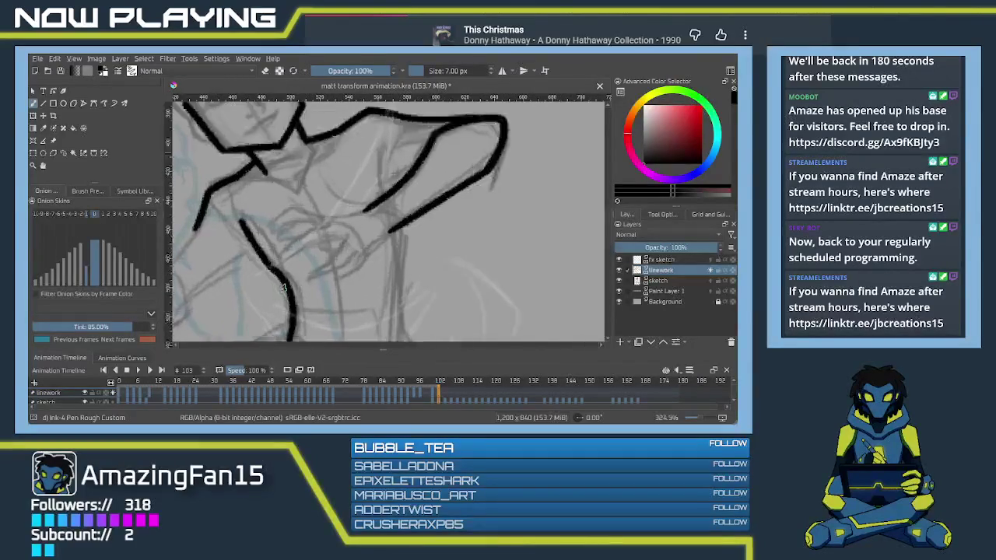
Step: Ink the ear curve at the side of the head
scroll(282, 288, up, 1)
mouse_move(353, 217)
mouse_down()
mouse_move(356, 262)
mouse_move(362, 194)
mouse_up()
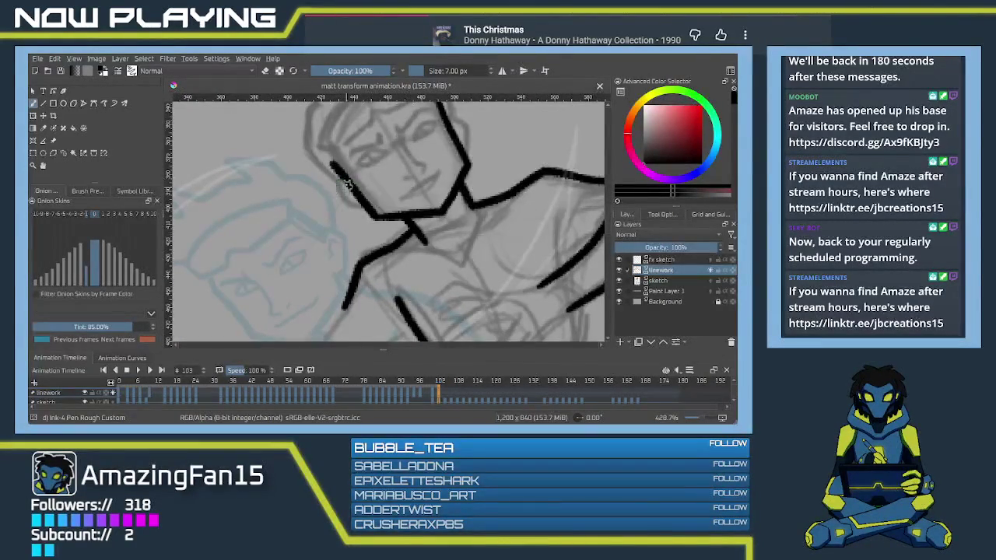
drag(332, 181, 338, 203)
key(ctrl+z)
mouse_move(332, 181)
mouse_down()
mouse_move(336, 204)
mouse_move(357, 208)
mouse_up()
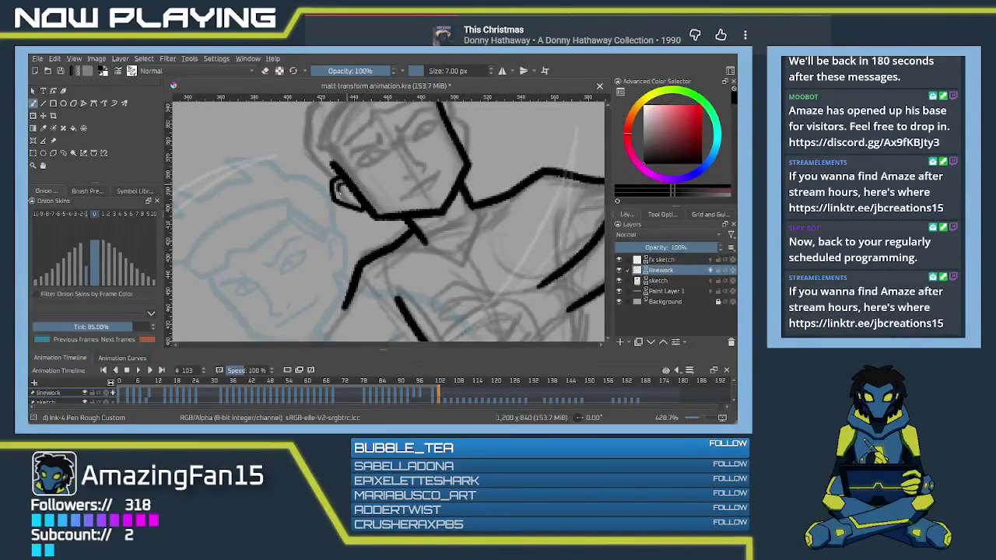
Step: Ink the nose line after several retries and remove the mouth stroke
mouse_move(444, 125)
mouse_down()
mouse_move(384, 161)
mouse_move(410, 184)
mouse_up()
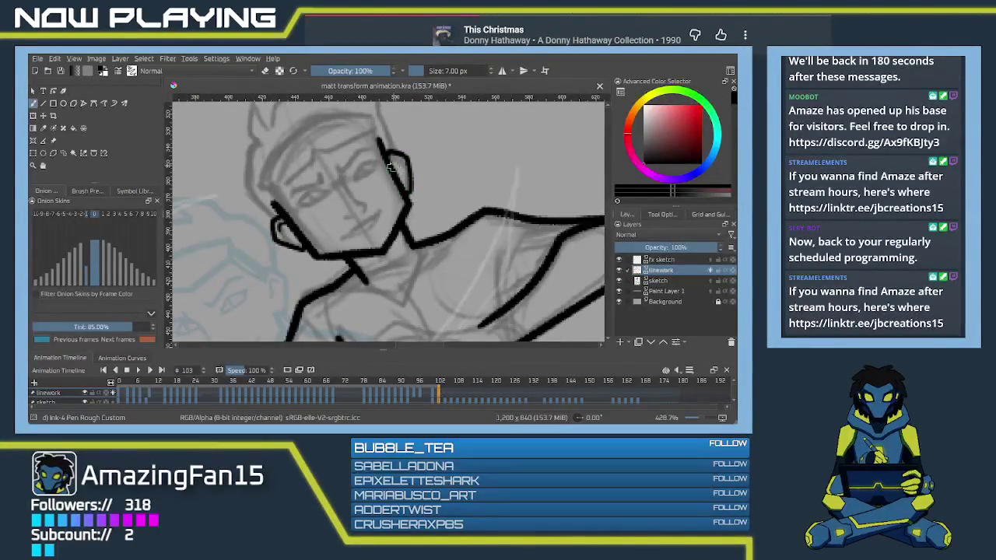
mouse_move(401, 161)
mouse_down()
mouse_move(374, 198)
mouse_move(399, 182)
mouse_up()
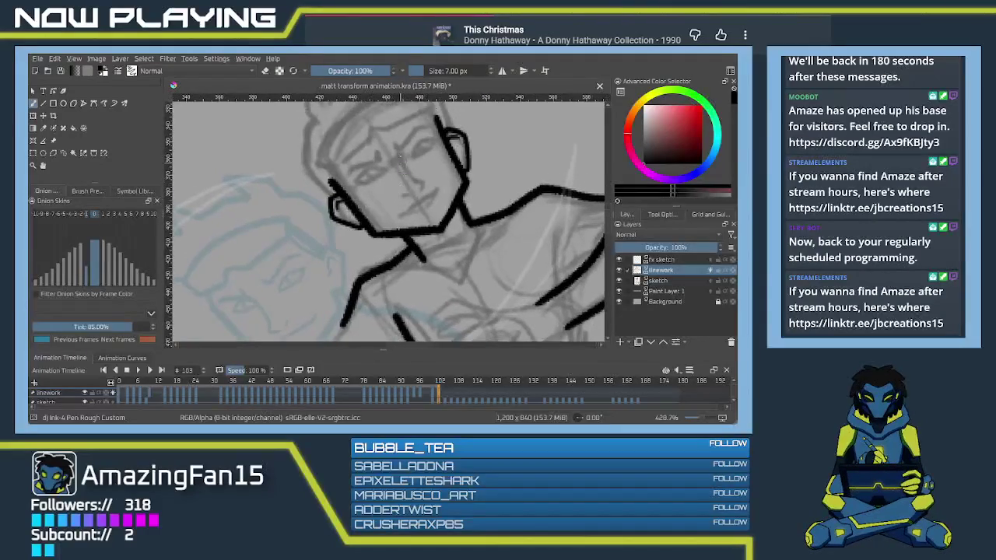
drag(397, 144, 415, 177)
key(ctrl+z)
drag(394, 146, 405, 170)
key(ctrl+z)
drag(397, 148, 423, 188)
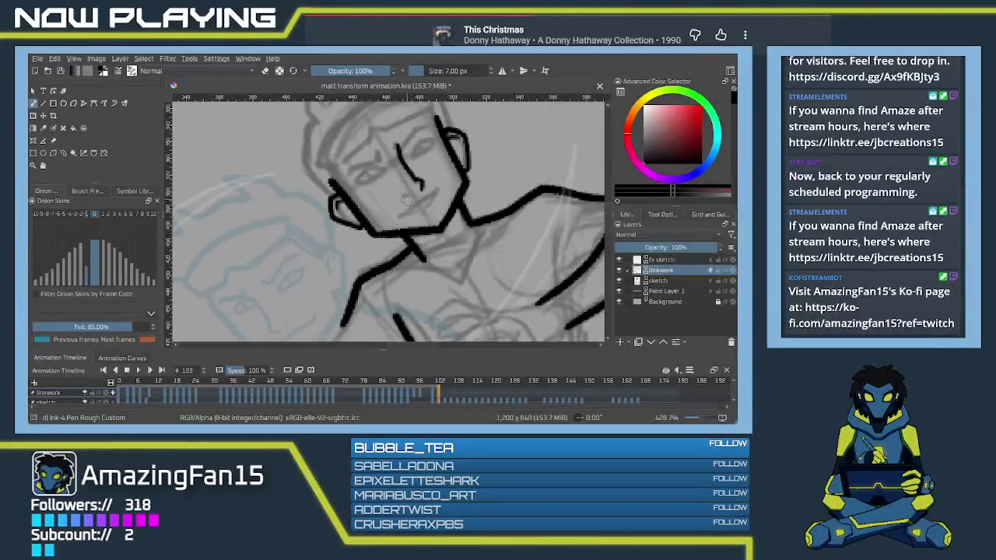
mouse_move(418, 196)
mouse_down()
mouse_move(430, 166)
mouse_move(459, 152)
mouse_move(416, 185)
mouse_up()
key(ctrl+z)
key(ctrl+z)
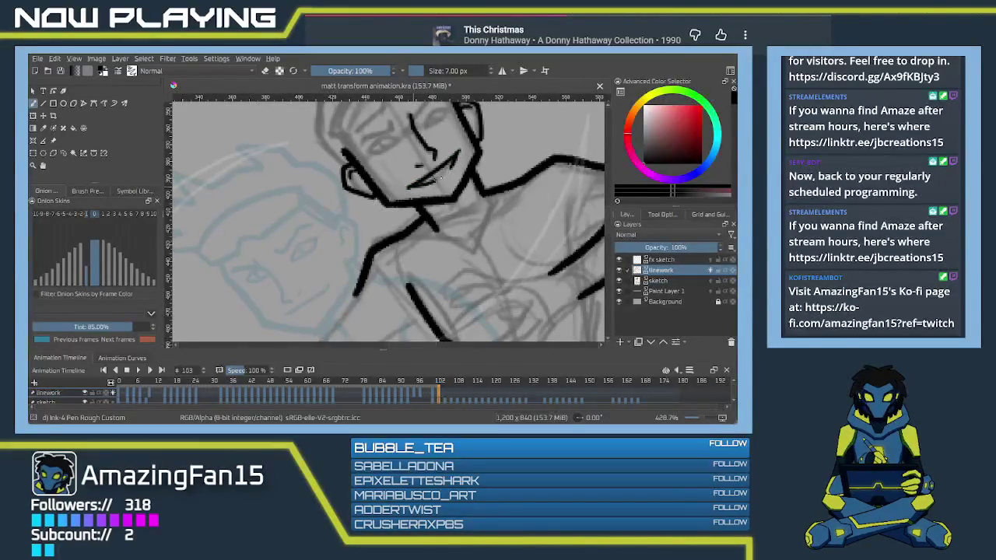
scroll(395, 191, up, 3)
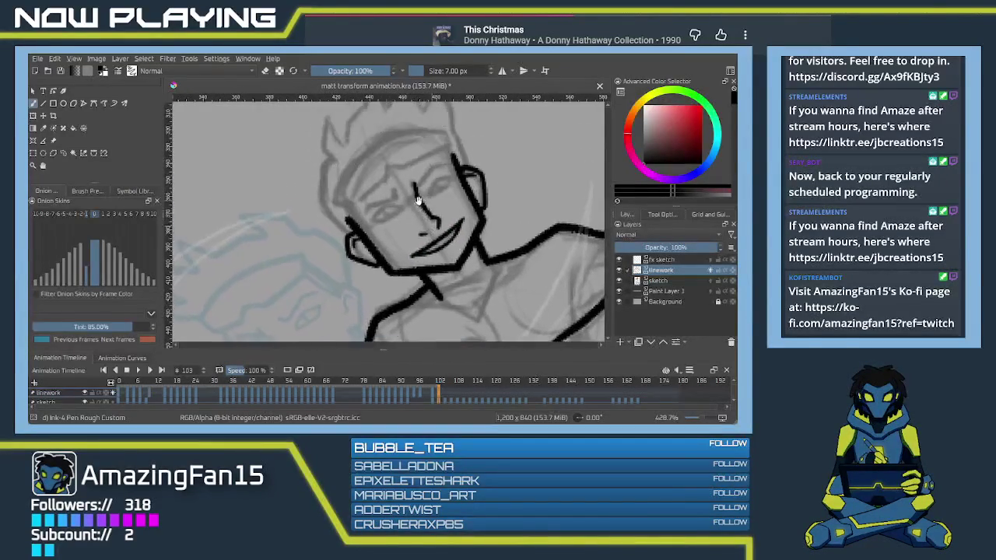
Step: Ink the eye line and lengthen and darken the right eyebrow
drag(375, 202, 393, 195)
key(ctrl+z)
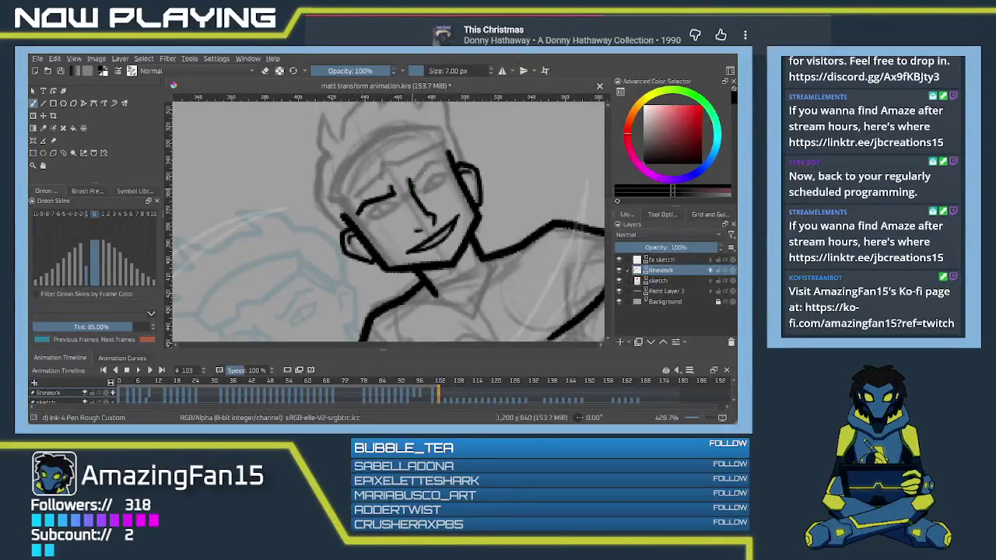
key(ctrl+z)
key(e)
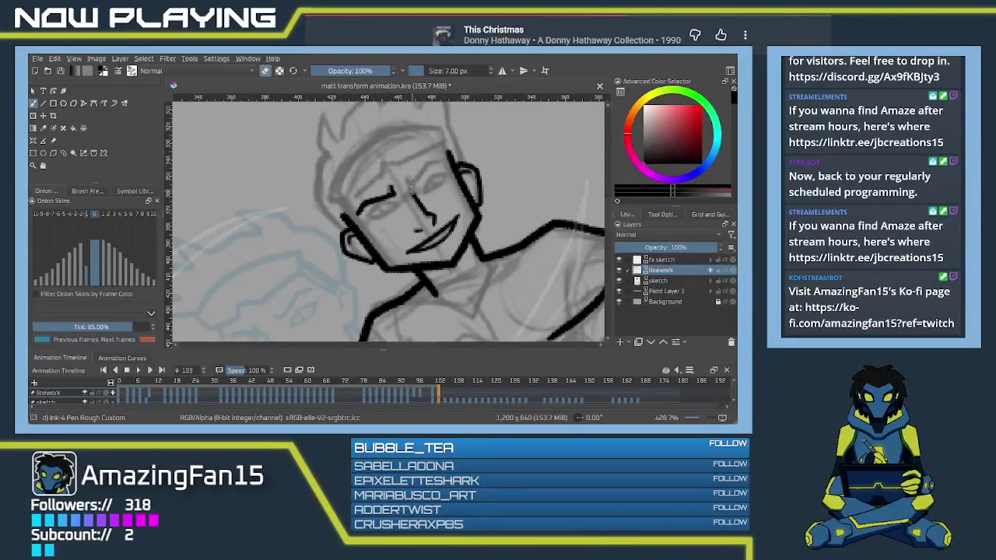
key(e)
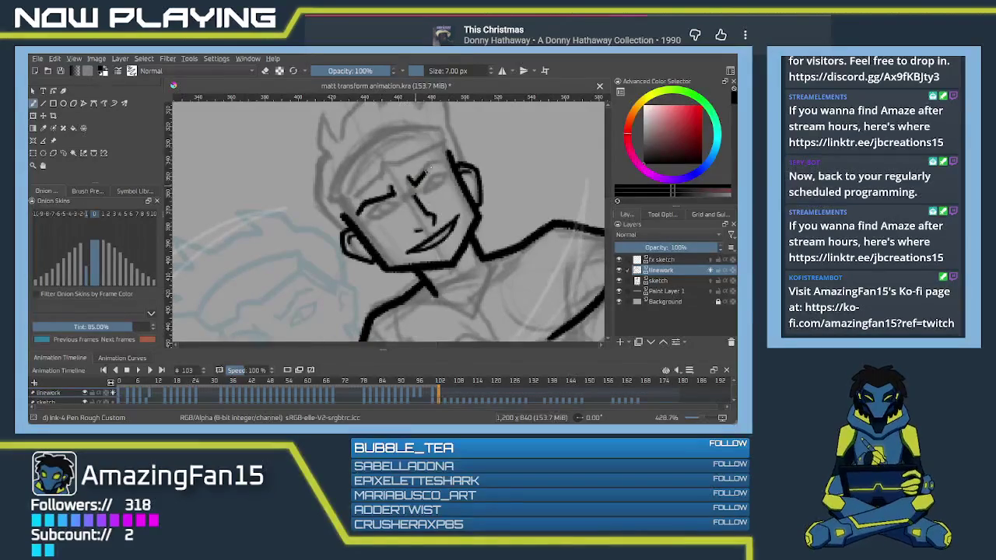
drag(430, 165, 444, 160)
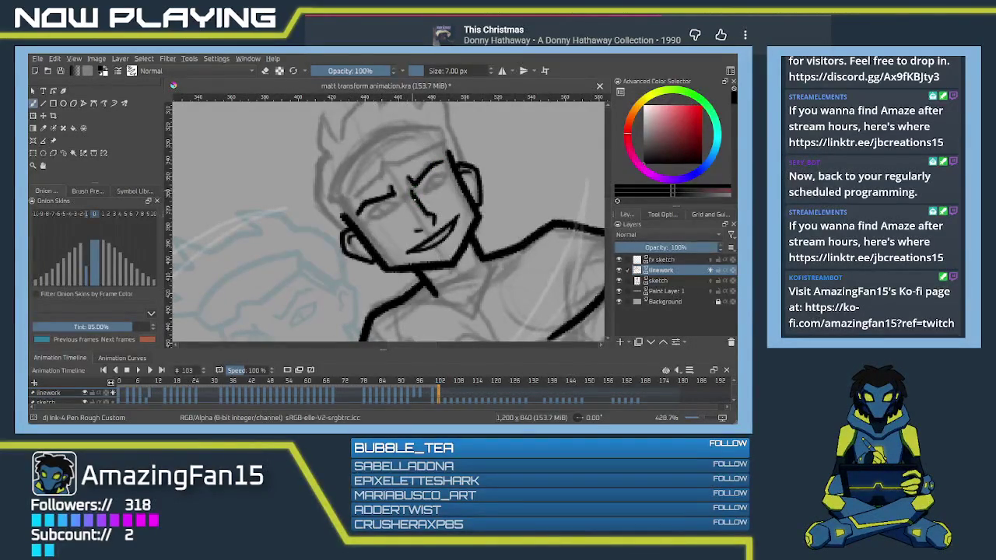
mouse_move(415, 198)
mouse_down()
mouse_move(446, 160)
mouse_move(414, 164)
mouse_move(433, 161)
mouse_up()
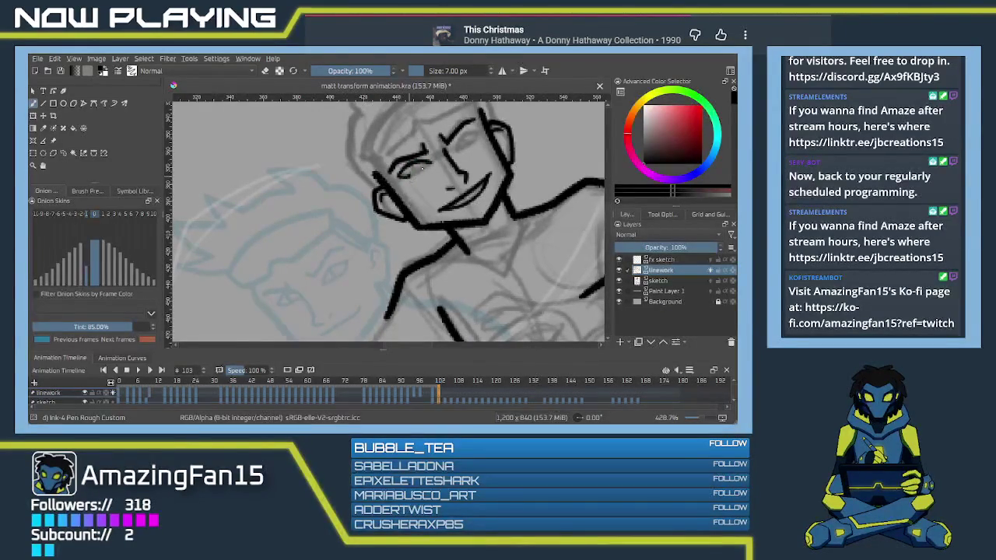
Step: Redraw the left eye's upper lid curve, removing the extra lower-lid strokes
drag(411, 173, 429, 165)
key(ctrl+z)
key(ctrl+z)
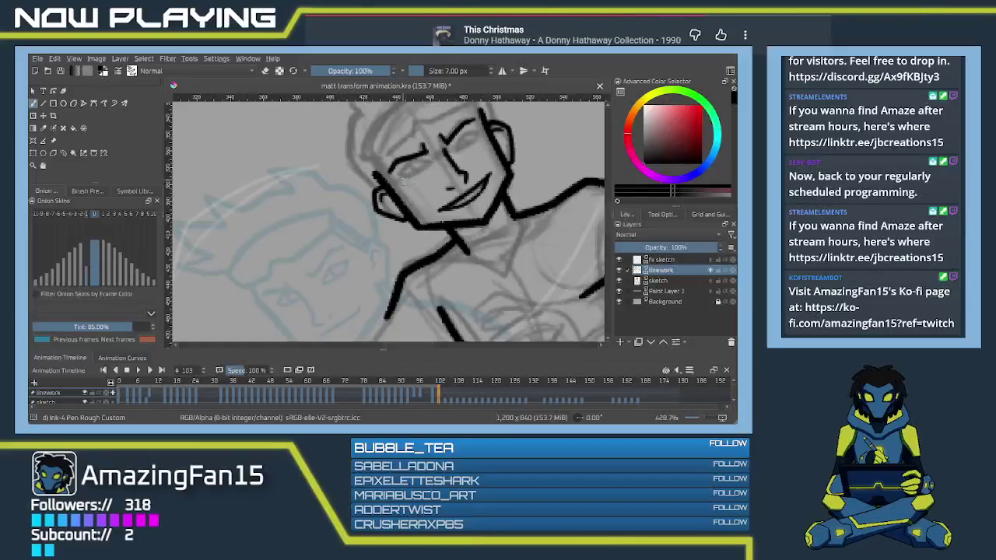
drag(391, 170, 425, 161)
drag(394, 179, 425, 168)
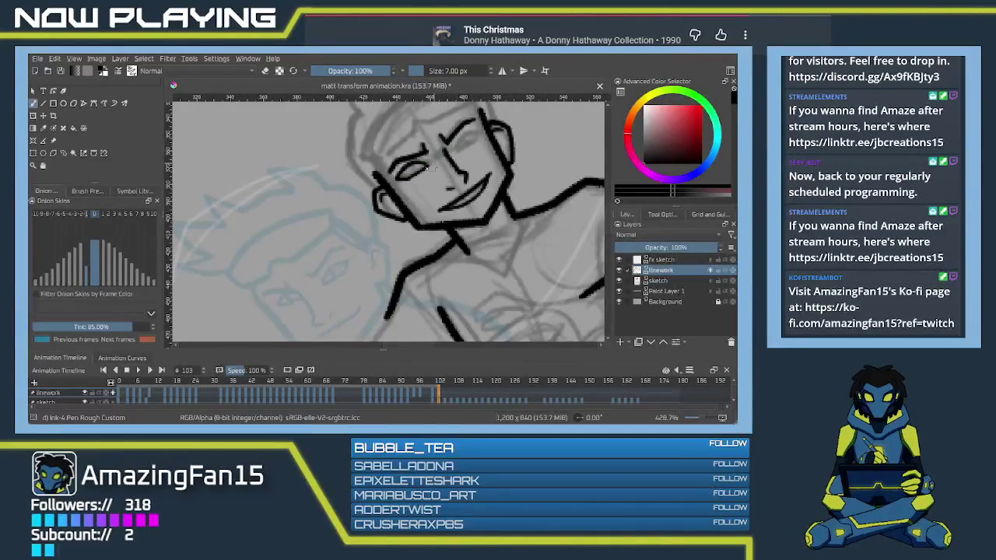
key(ctrl+z)
key(ctrl+z)
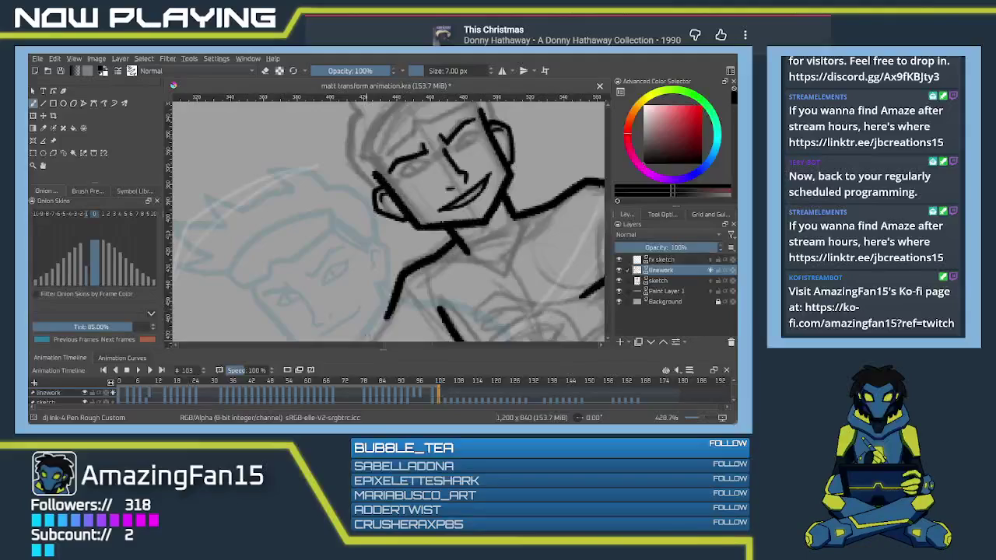
mouse_move(428, 278)
mouse_down()
mouse_move(417, 200)
mouse_move(434, 240)
mouse_move(394, 255)
mouse_move(407, 231)
mouse_up()
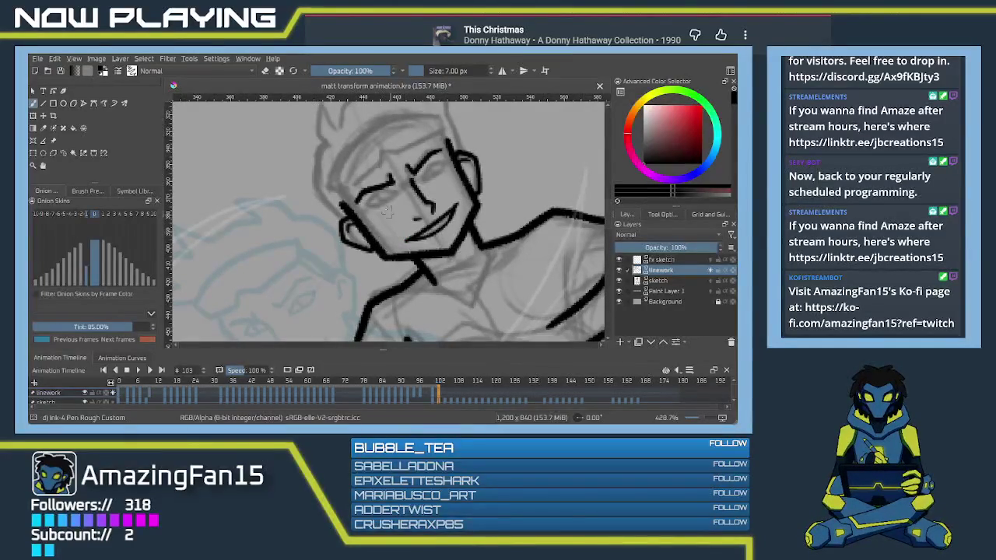
Step: Erase the inked face features using a freehand selection, then deselect
key(ctrl+r)
drag(437, 250, 385, 161)
drag(386, 162, 416, 236)
key(Delete)
key(ctrl+shift+a)
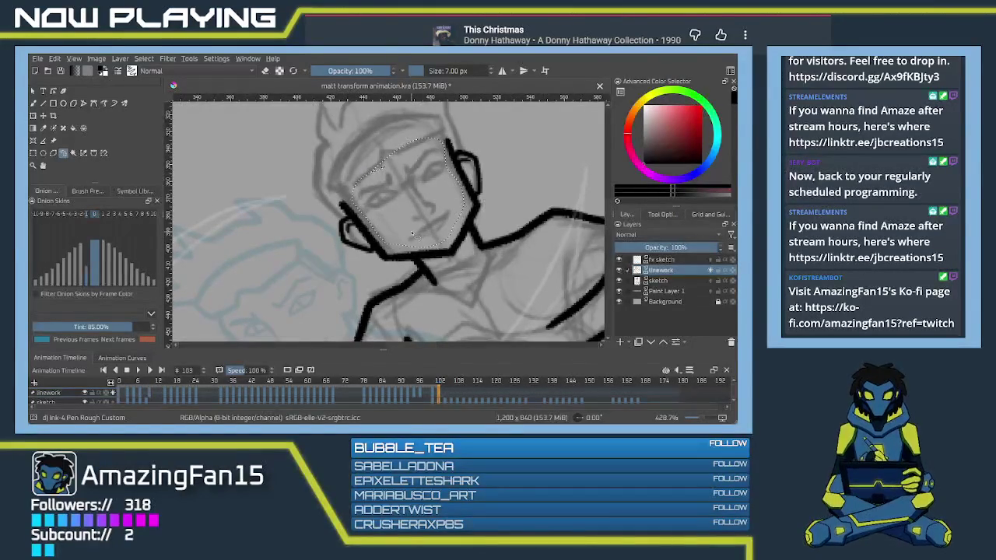
Step: With the inking brush, draw new eyebrows over the left and right eyes
key(b)
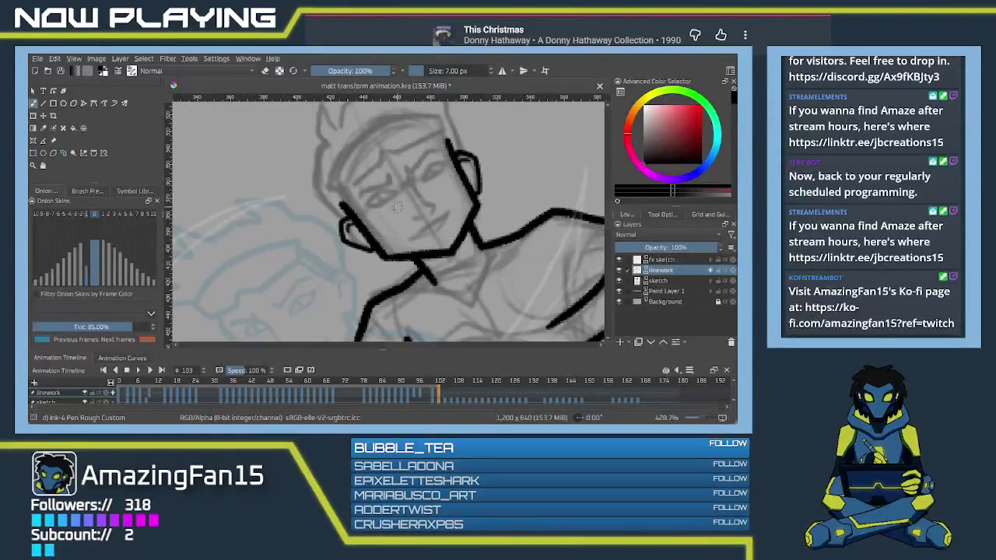
scroll(389, 175, down, 1)
scroll(388, 176, down, 2)
scroll(390, 194, up, 2)
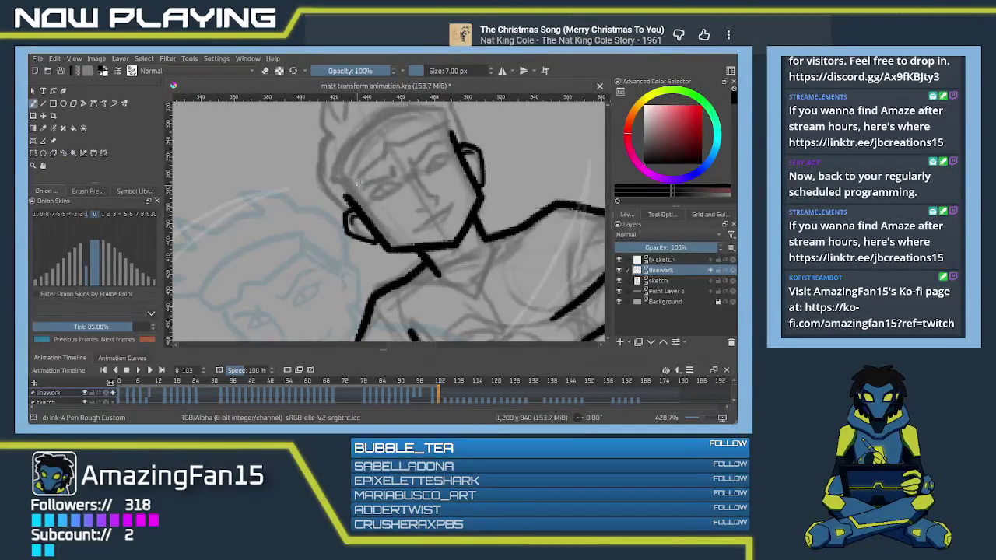
drag(354, 185, 441, 136)
key(ctrl+z)
key(ctrl+z)
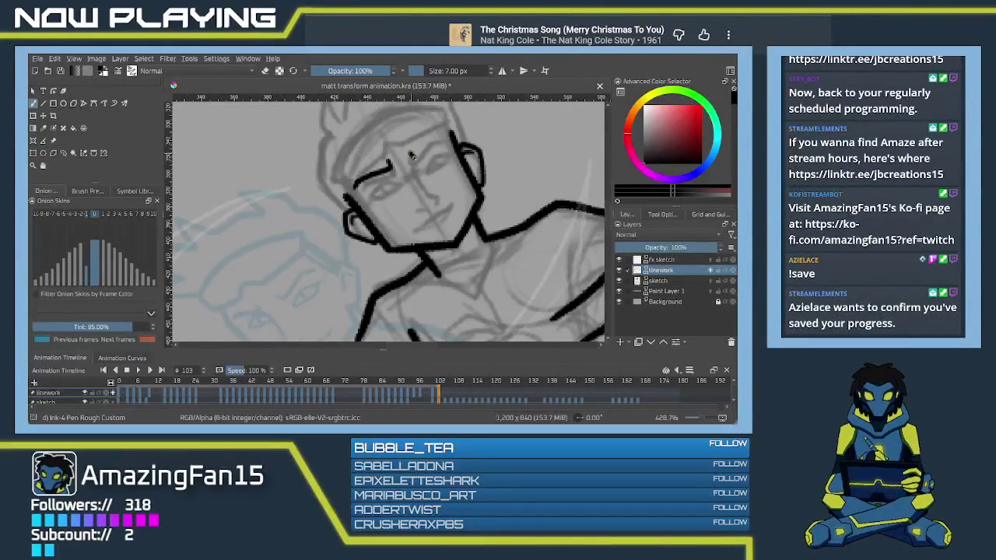
drag(408, 158, 448, 132)
drag(419, 185, 417, 170)
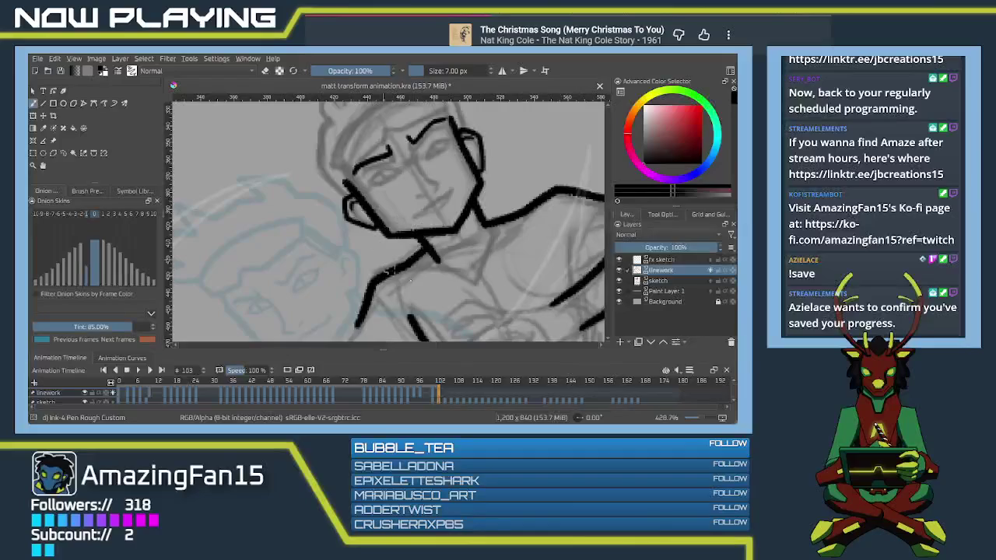
mouse_move(381, 256)
mouse_down()
mouse_move(414, 280)
mouse_move(482, 236)
mouse_up()
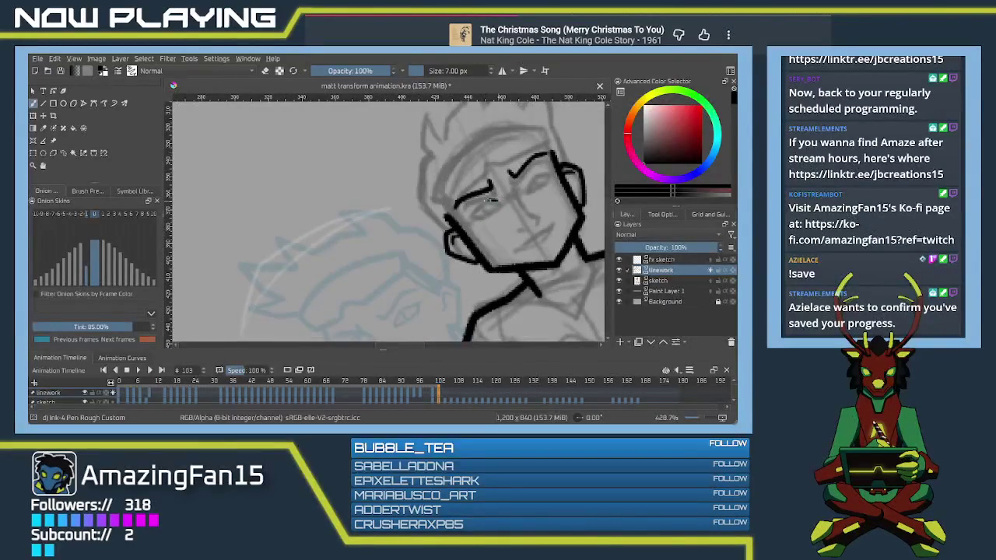
Step: Ink the left eye's curved outline and the right eye's eyelid beneath the brows
drag(467, 207, 473, 221)
key(ctrl+z)
drag(464, 207, 472, 215)
key(ctrl+z)
key(ctrl+z)
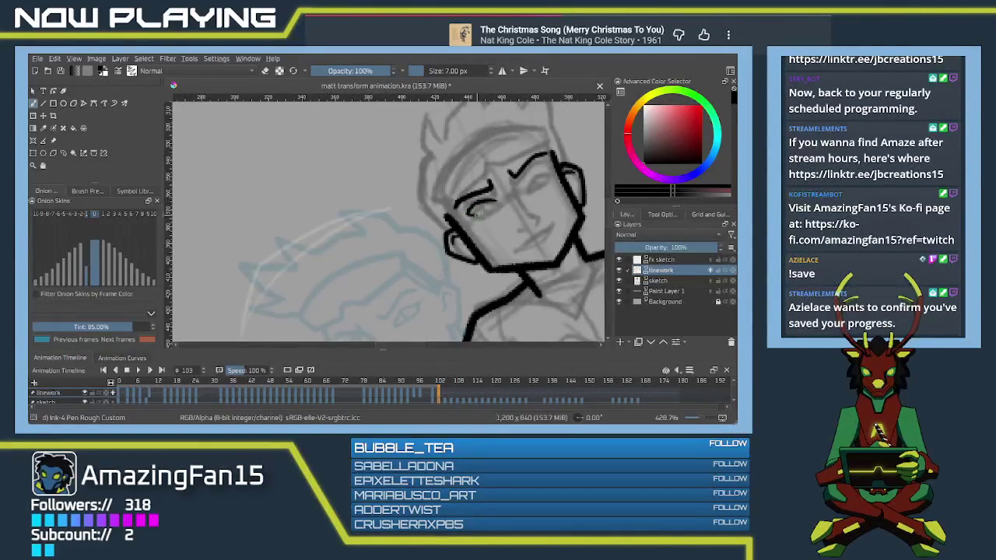
drag(466, 210, 481, 207)
drag(529, 177, 545, 174)
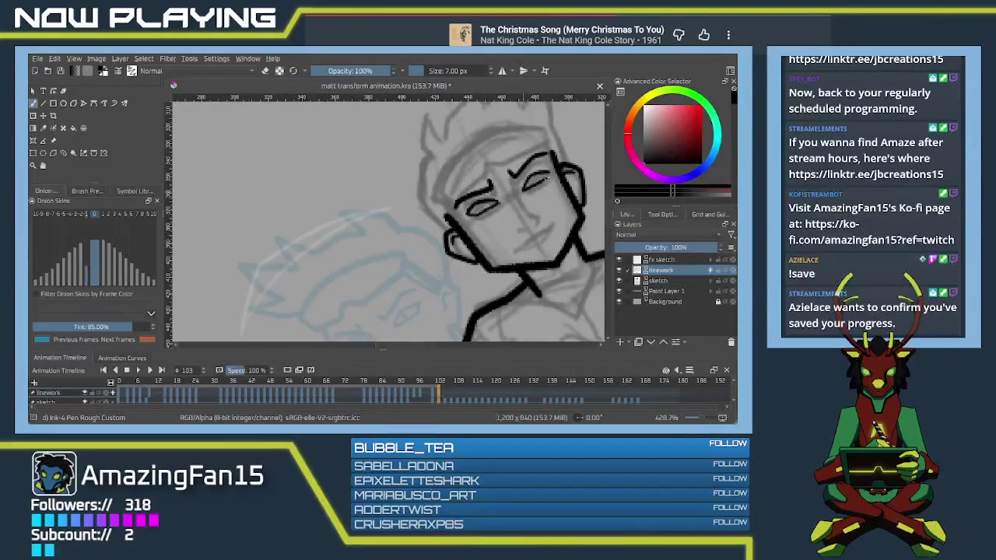
mouse_move(512, 297)
mouse_down()
mouse_move(445, 245)
mouse_move(433, 272)
mouse_up()
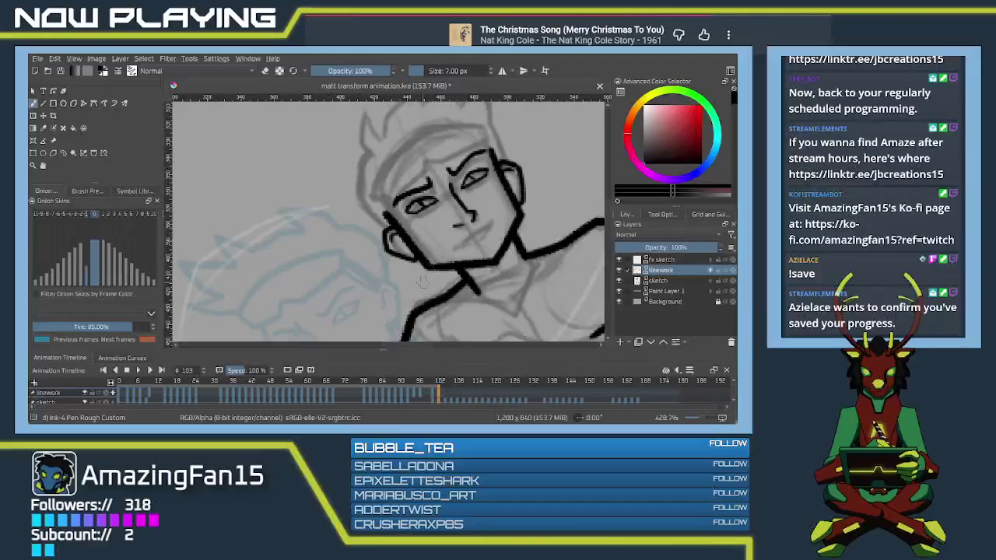
drag(431, 282, 410, 272)
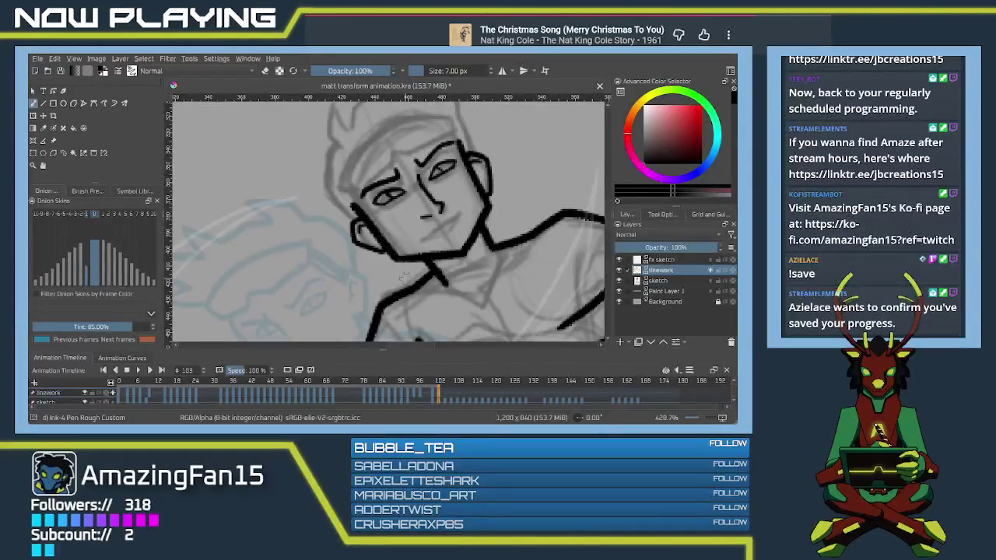
scroll(413, 267, up, 2)
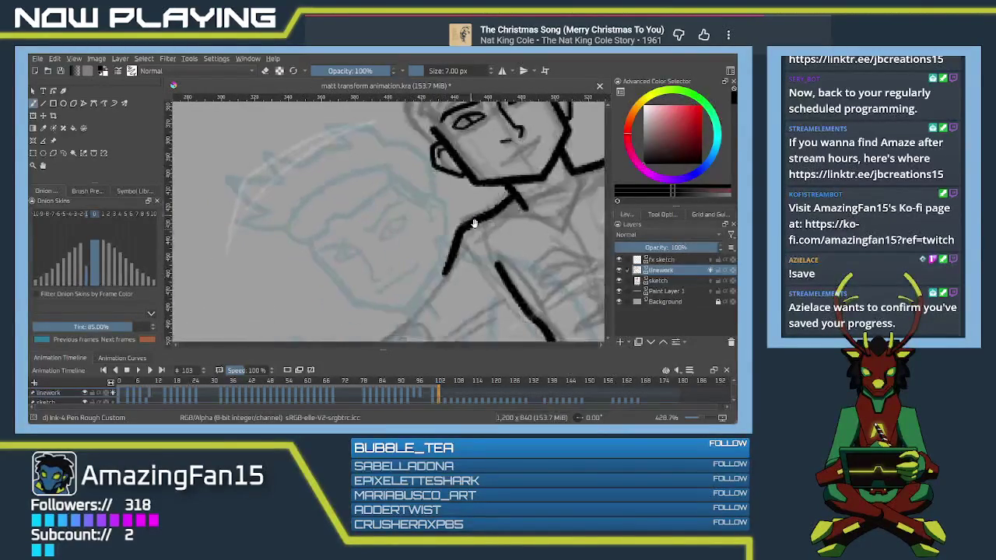
Step: Try the mouth line, undoing and redrawing the stroke
scroll(416, 261, down, 2)
drag(390, 238, 441, 208)
key(ctrl+z)
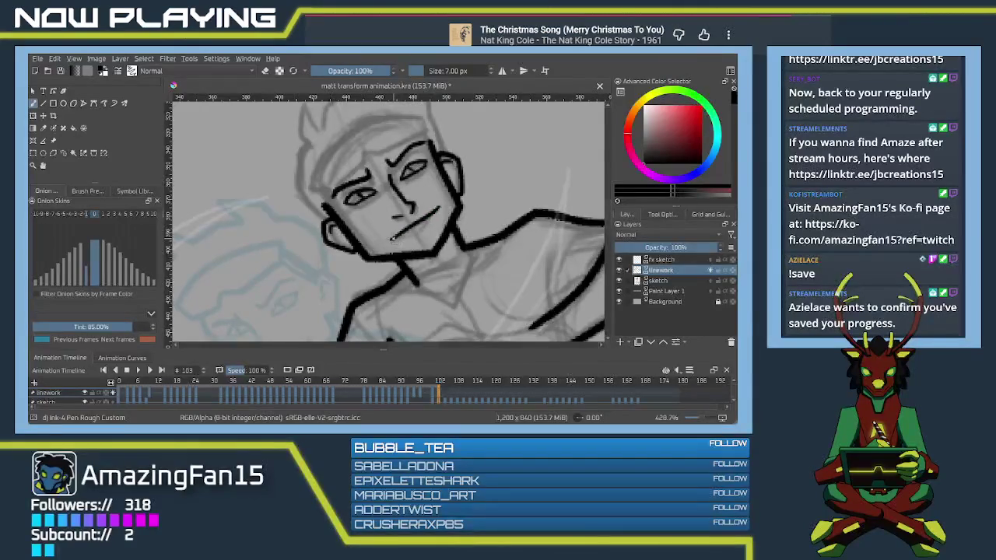
mouse_move(387, 241)
mouse_down()
mouse_move(435, 218)
mouse_move(436, 263)
mouse_up()
key(ctrl+z)
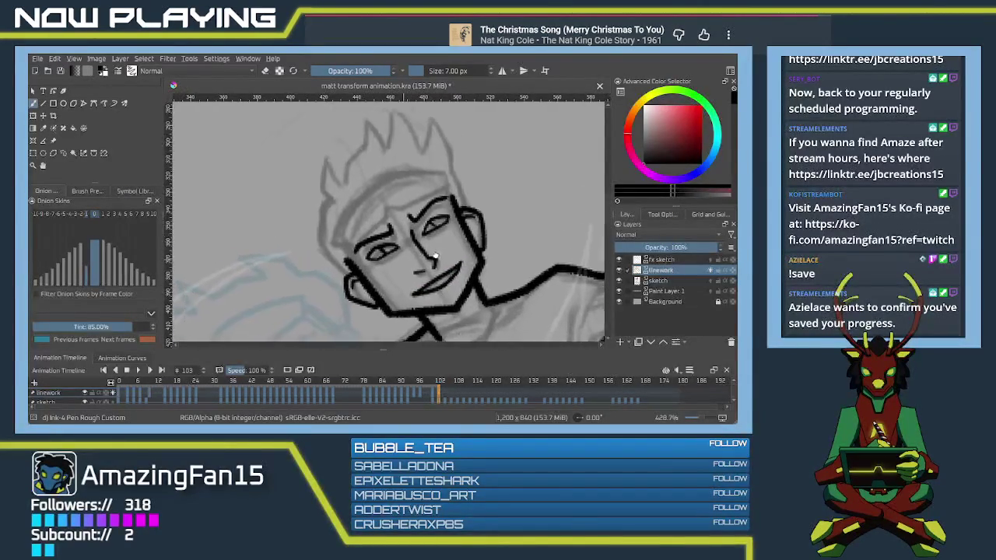
scroll(436, 263, up, 2)
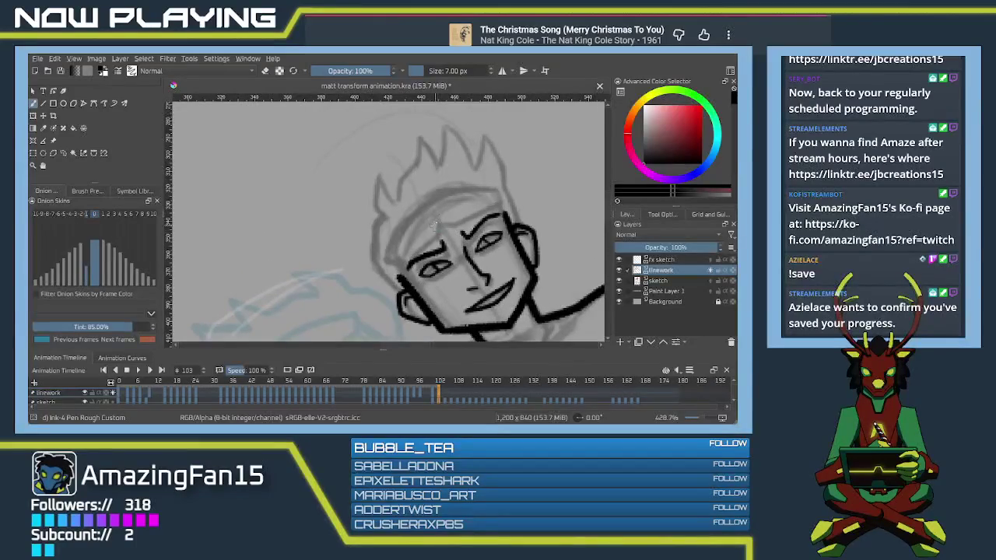
Step: Ink the forehead line above the left eye, redrawing it several times
mouse_move(436, 222)
mouse_down()
mouse_move(456, 218)
mouse_move(402, 258)
mouse_up()
key(ctrl+z)
drag(437, 225, 381, 259)
key(ctrl+z)
key(ctrl+z)
key(ctrl+z)
mouse_move(442, 217)
mouse_down()
mouse_move(433, 228)
mouse_move(497, 199)
mouse_up()
drag(432, 228, 397, 258)
key(ctrl+z)
drag(432, 228, 397, 260)
Step: Carry the head outline up across the top of the head and down to the ear
key(ctrl+z)
mouse_move(434, 225)
mouse_down()
mouse_move(400, 258)
mouse_move(437, 197)
mouse_up()
key(ctrl+z)
drag(382, 260, 420, 204)
key(ctrl+z)
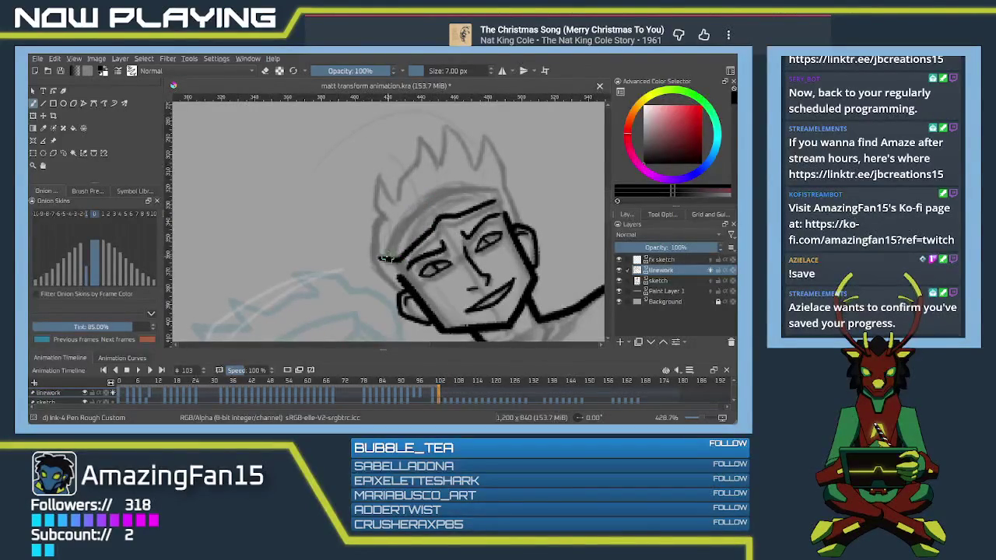
mouse_move(381, 260)
mouse_down()
mouse_move(428, 198)
mouse_move(494, 187)
mouse_up()
key(ctrl+z)
mouse_move(421, 199)
mouse_down()
mouse_move(494, 187)
mouse_move(496, 204)
mouse_up()
drag(393, 262, 404, 288)
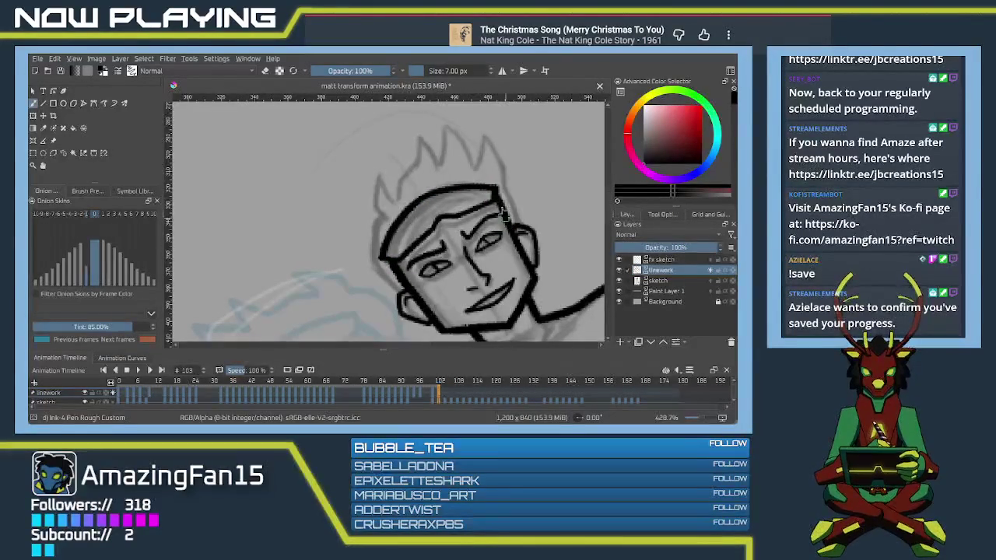
Step: Ink the first pointed hair spikes on the left of the head, redrawing strokes as needed
scroll(429, 249, down, 2)
scroll(428, 249, up, 2)
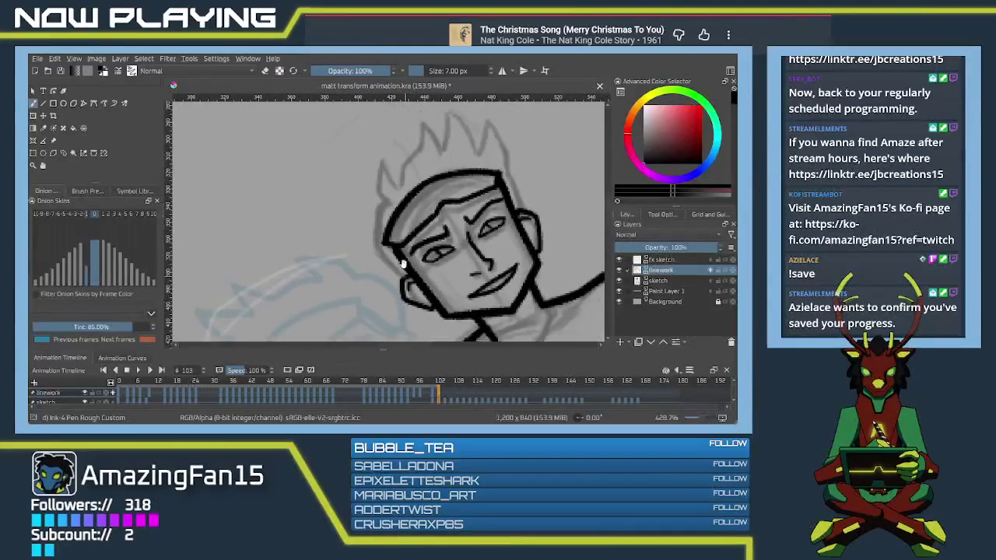
scroll(396, 282, up, 1)
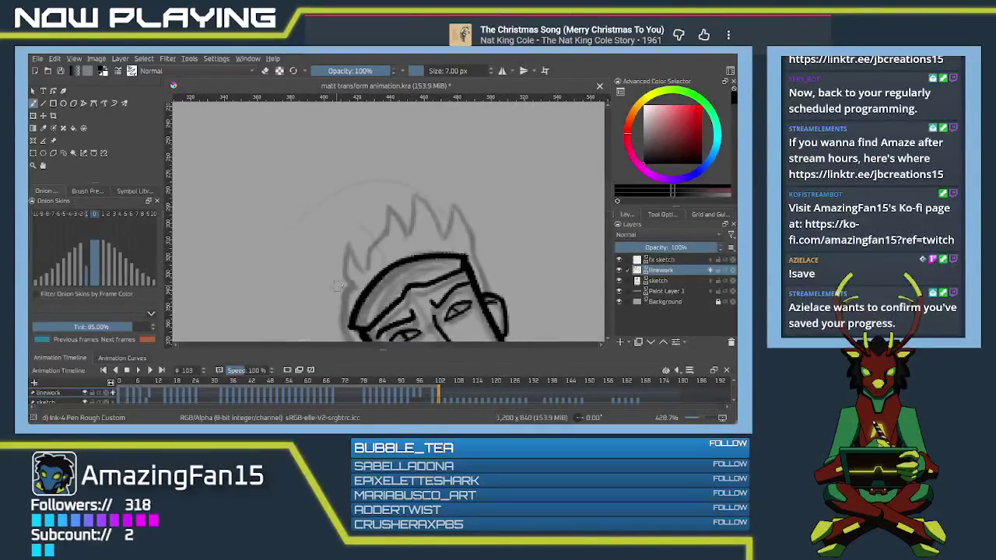
mouse_move(343, 287)
mouse_down()
mouse_move(391, 227)
mouse_move(411, 225)
mouse_up()
key(ctrl+z)
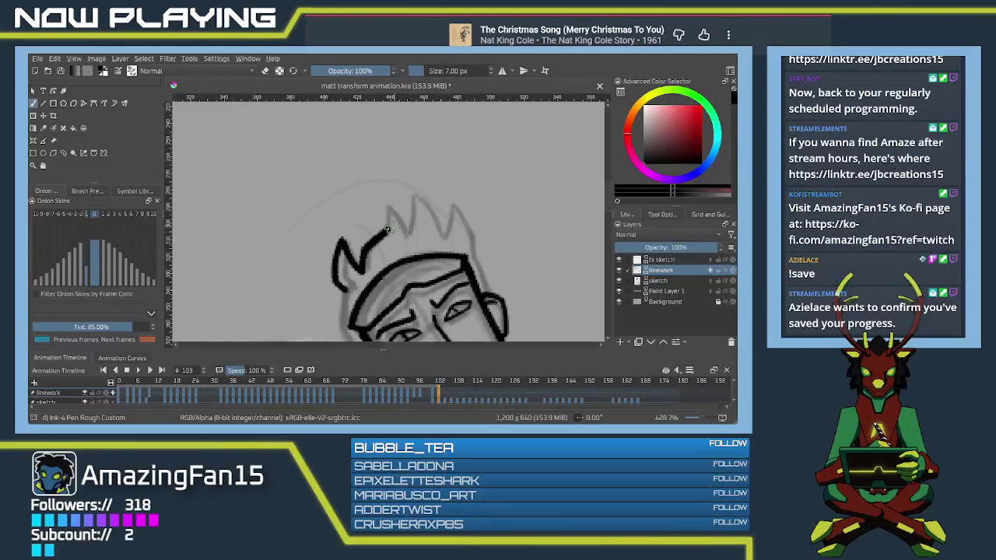
mouse_move(389, 228)
mouse_down()
mouse_move(409, 225)
mouse_move(410, 170)
mouse_up()
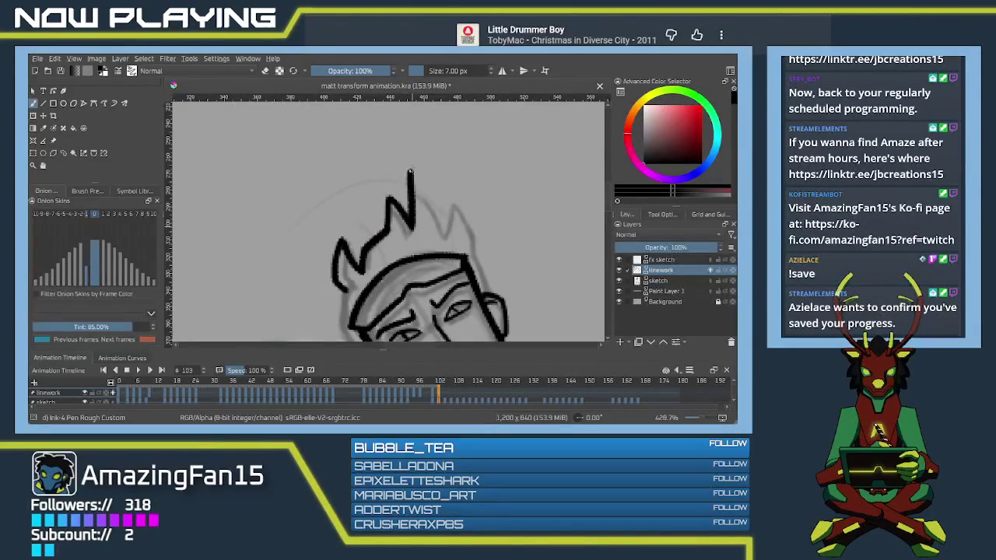
key(ctrl+z)
drag(412, 228, 410, 173)
key(ctrl+z)
mouse_move(411, 230)
mouse_down()
mouse_move(411, 176)
mouse_move(445, 230)
mouse_move(449, 194)
mouse_move(472, 254)
mouse_up()
key(ctrl+z)
mouse_move(449, 194)
mouse_down()
mouse_move(475, 250)
mouse_move(439, 199)
mouse_up()
Step: Ink the left side of the head and the shoulder line, then save the file
mouse_move(475, 238)
mouse_down()
mouse_move(428, 220)
mouse_move(389, 251)
mouse_up()
key(ctrl+z)
mouse_move(387, 201)
mouse_down()
mouse_move(391, 256)
mouse_move(406, 277)
mouse_up()
mouse_move(517, 282)
mouse_down()
mouse_move(407, 251)
mouse_move(476, 251)
mouse_up()
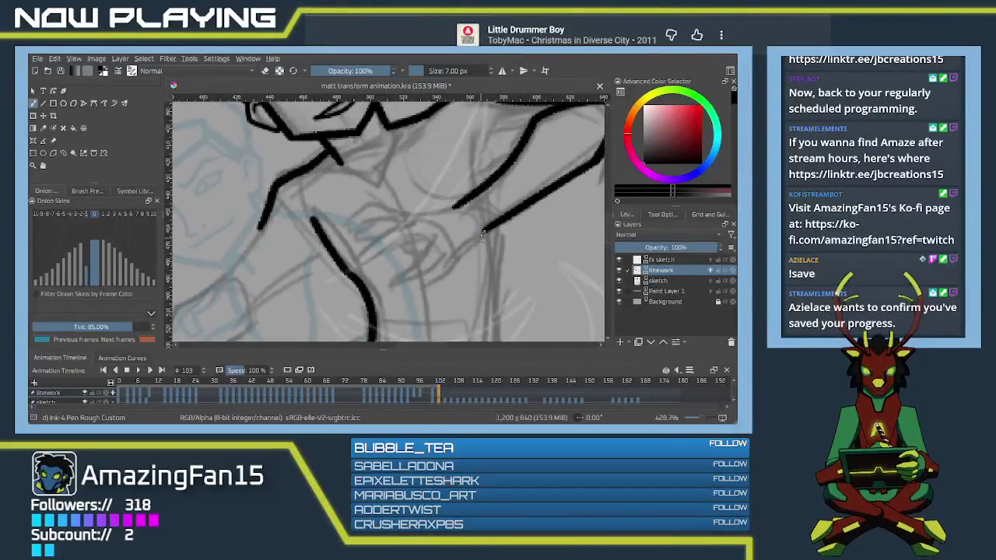
drag(481, 234, 455, 260)
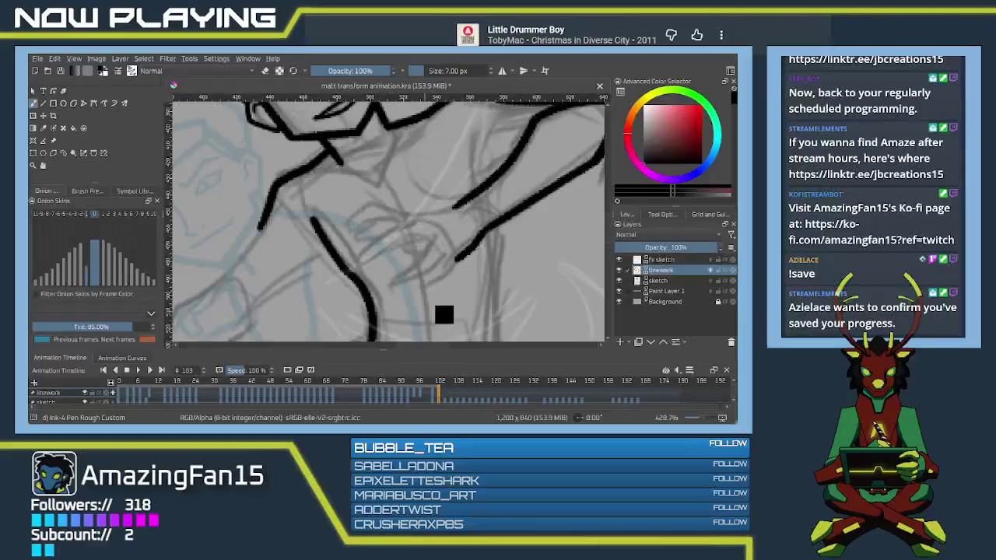
key(ctrl+s)
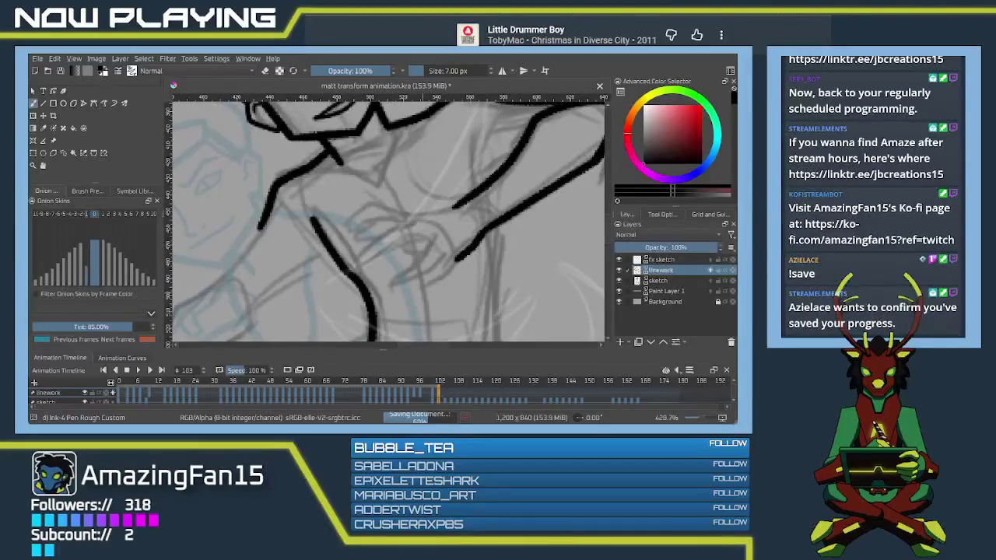
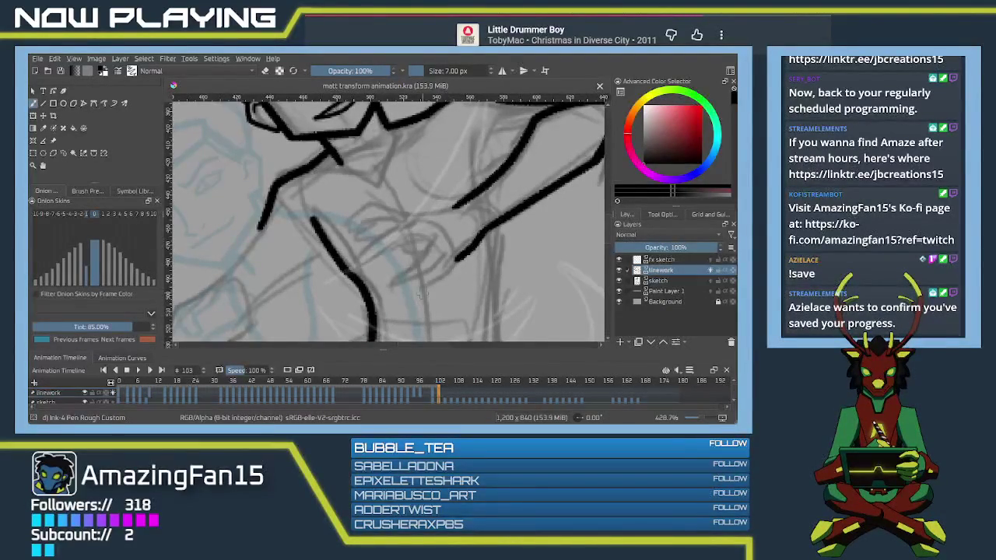
Step: Ink the chest hand's line and shorter finger strokes in black, redoing the overlong finger
mouse_move(456, 268)
mouse_down()
mouse_move(497, 229)
mouse_move(459, 249)
mouse_up()
mouse_move(496, 161)
mouse_down()
mouse_move(518, 194)
mouse_move(446, 197)
mouse_move(402, 214)
mouse_up()
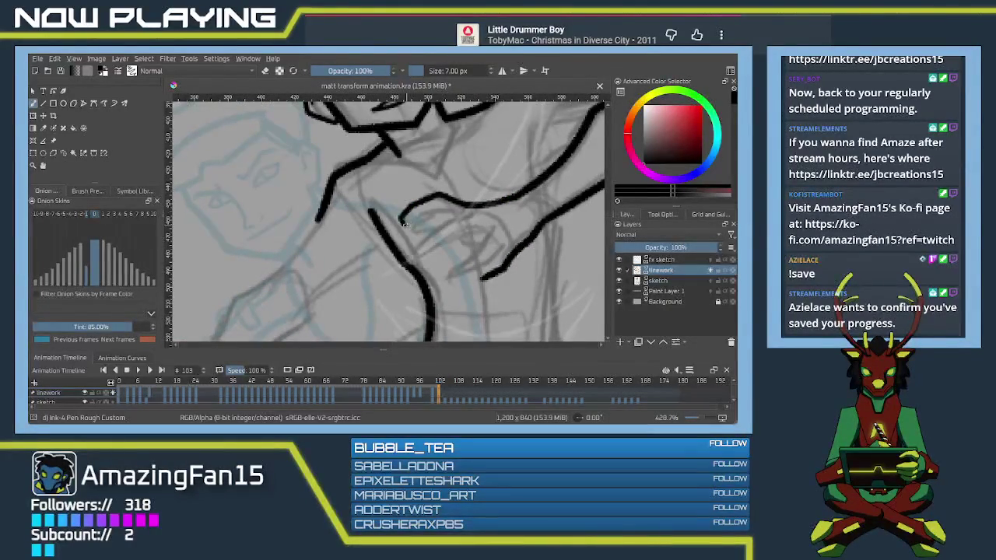
mouse_move(404, 221)
mouse_down()
mouse_move(464, 218)
mouse_move(411, 256)
mouse_move(476, 234)
mouse_move(442, 272)
mouse_move(449, 282)
mouse_move(490, 263)
mouse_up()
key(ctrl+z)
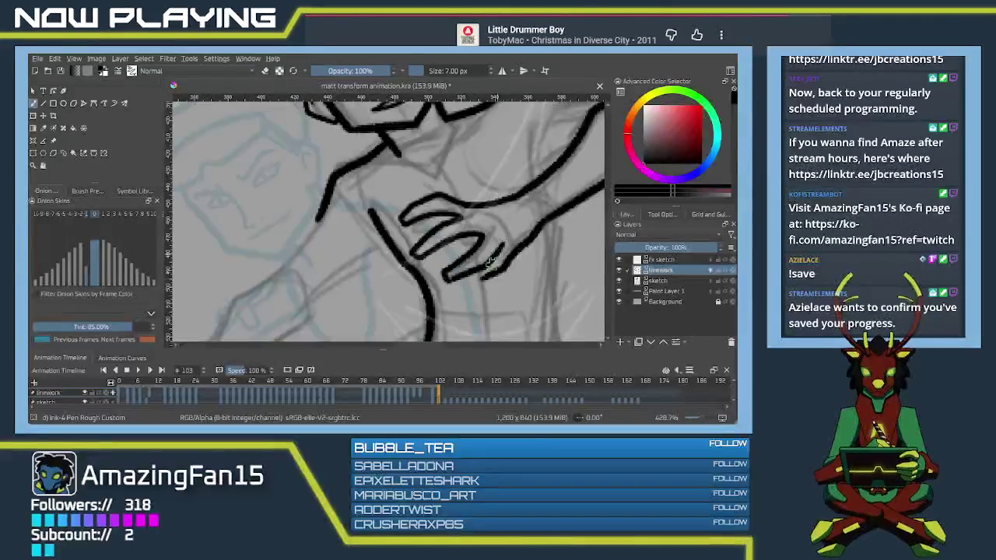
key(ctrl+z)
mouse_move(446, 278)
mouse_down()
mouse_move(499, 251)
mouse_move(465, 274)
mouse_up()
key(ctrl+z)
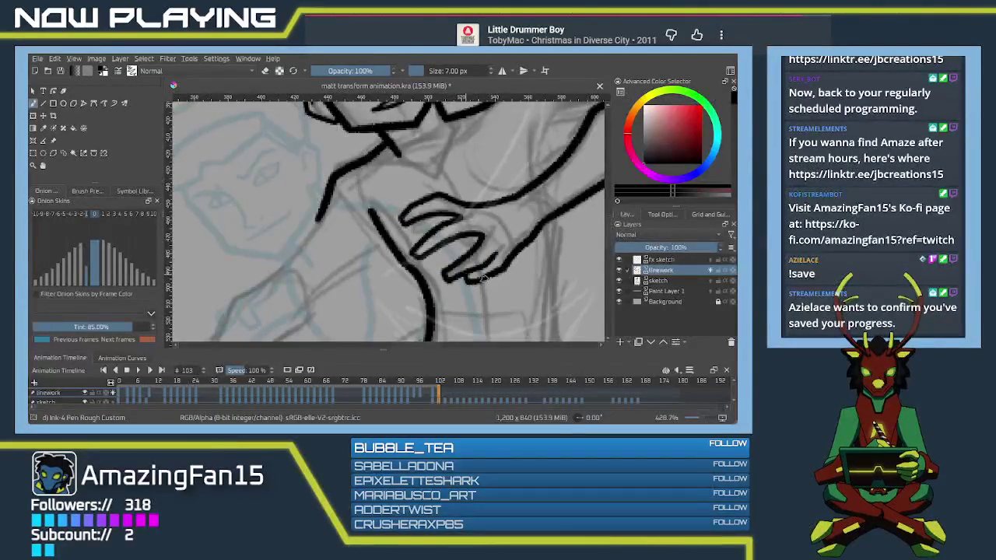
mouse_move(443, 239)
mouse_down()
mouse_move(462, 251)
mouse_move(483, 192)
mouse_move(462, 210)
mouse_up()
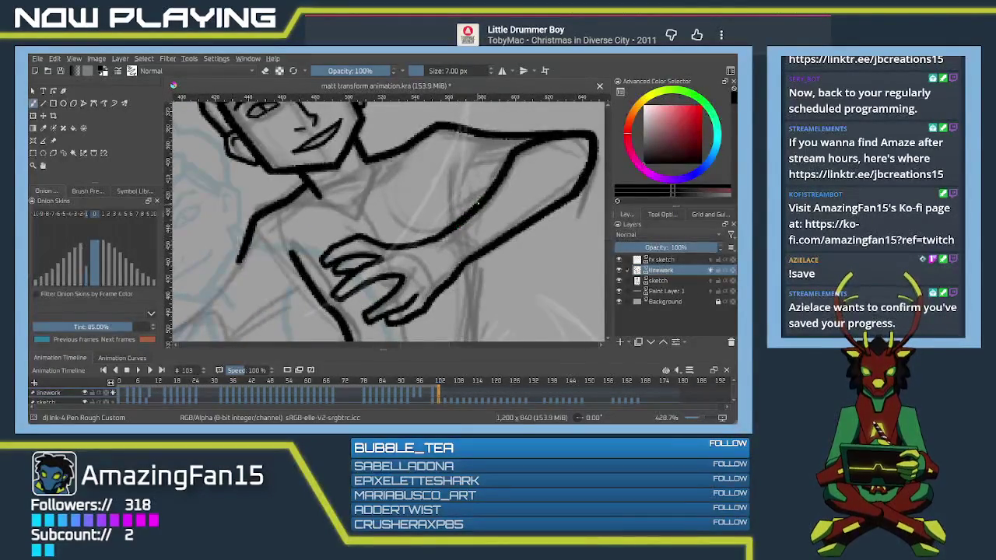
scroll(466, 187, down, 4)
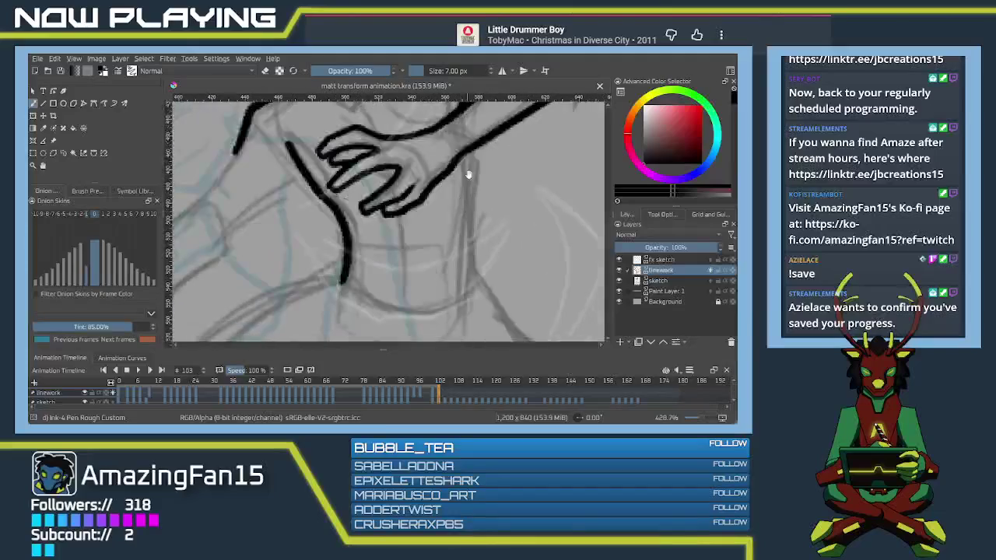
Step: Ink the first stroke extending down-left from the hand, removing a stray mark
drag(470, 150, 477, 282)
drag(299, 213, 466, 217)
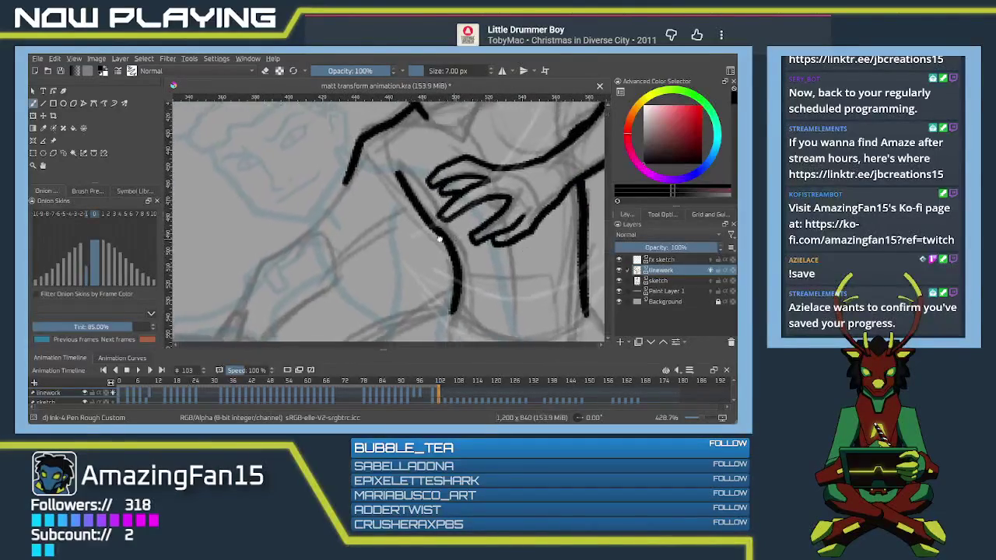
scroll(466, 217, up, 5)
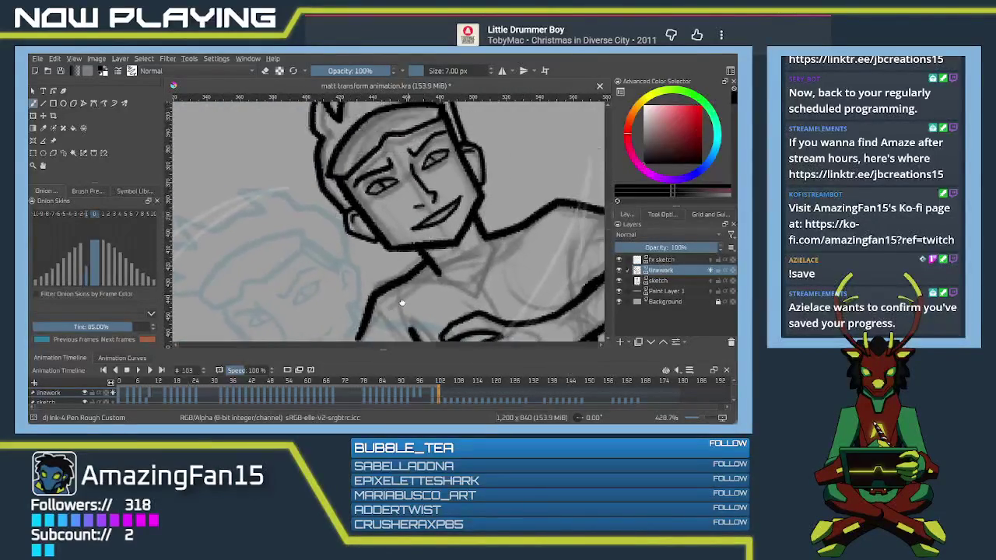
scroll(461, 208, down, 2)
drag(444, 199, 394, 247)
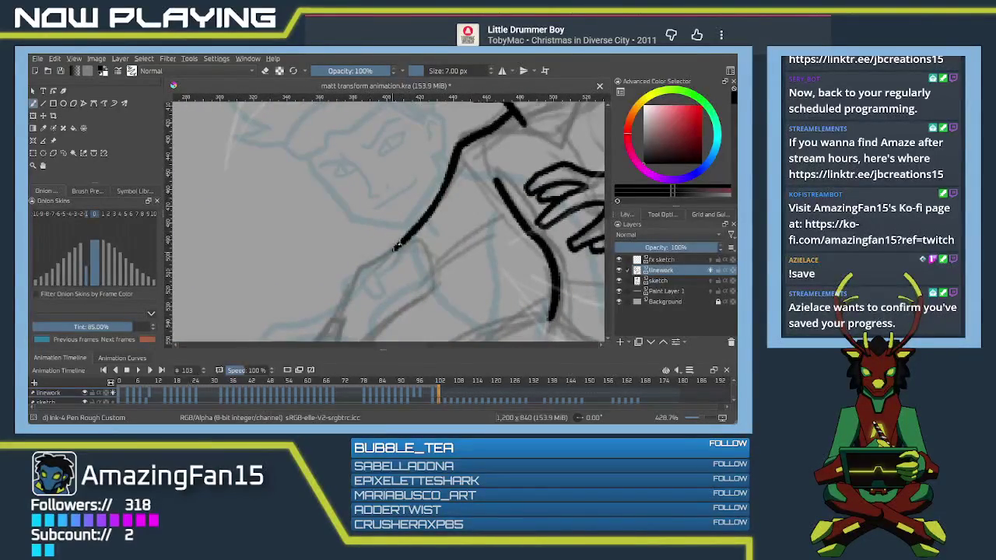
mouse_move(510, 212)
mouse_down()
mouse_move(436, 272)
mouse_move(467, 186)
mouse_up()
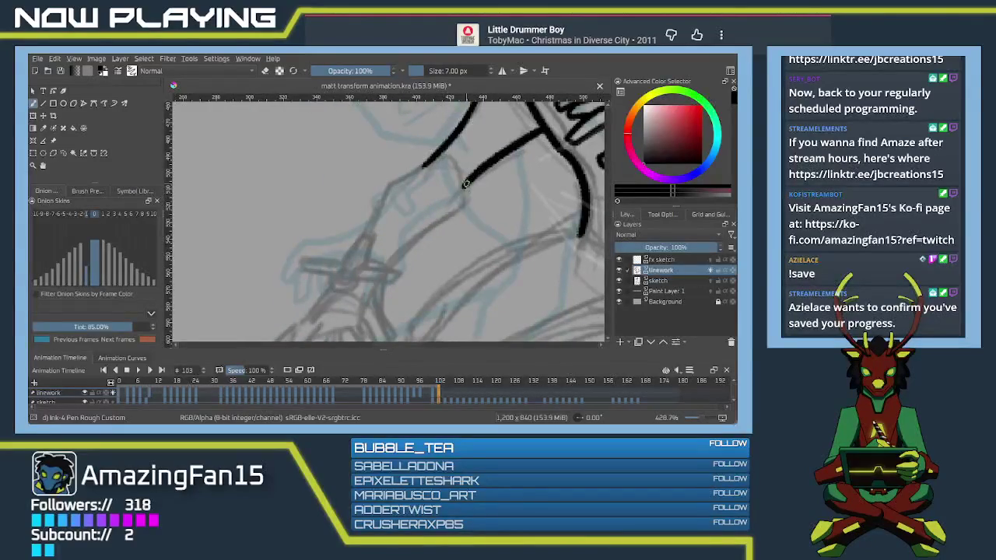
mouse_move(443, 226)
mouse_down()
mouse_move(465, 185)
mouse_move(404, 253)
mouse_up()
key(ctrl+z)
Step: Ink the arm line running down-left, redoing the misdrawn arm strokes
mouse_move(480, 173)
mouse_down()
mouse_move(423, 216)
mouse_move(403, 247)
mouse_up()
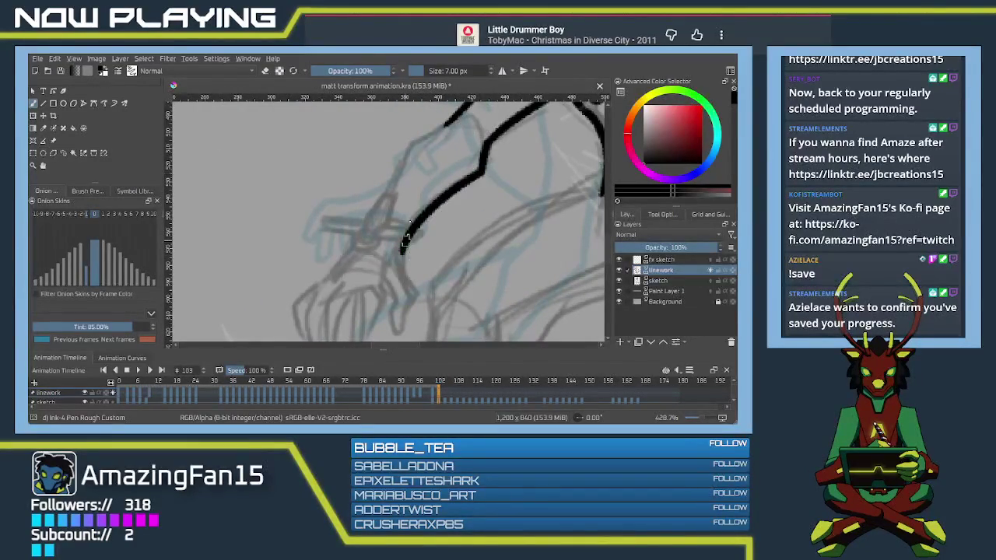
drag(447, 121, 409, 152)
key(ctrl+z)
mouse_move(460, 111)
mouse_down()
mouse_move(413, 144)
mouse_move(360, 253)
mouse_up()
key(ctrl+z)
drag(413, 143, 358, 238)
scroll(404, 204, down, 5)
Step: Ink the wrist and each curled finger, then a long body-outline line below the hand
drag(411, 175, 410, 249)
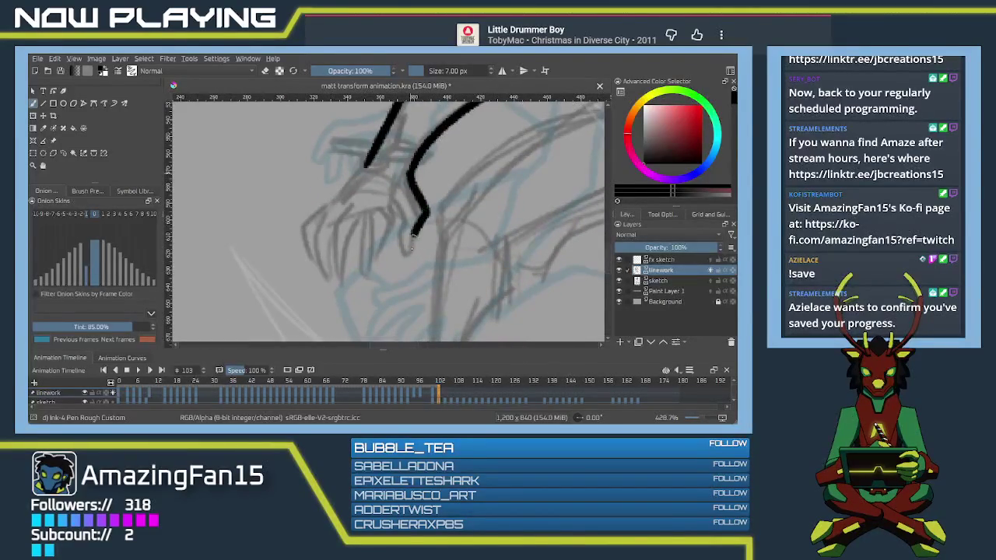
drag(396, 204, 403, 249)
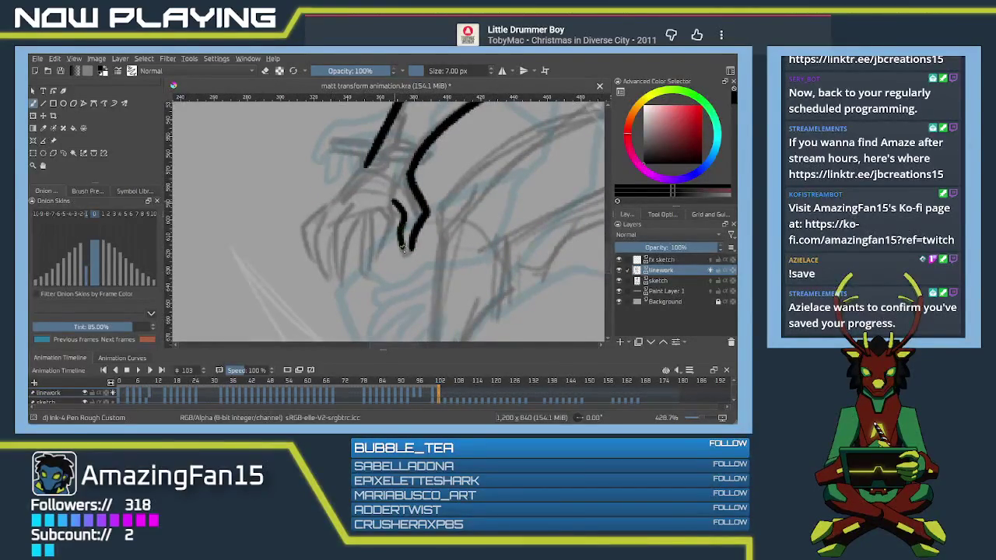
drag(389, 212, 370, 269)
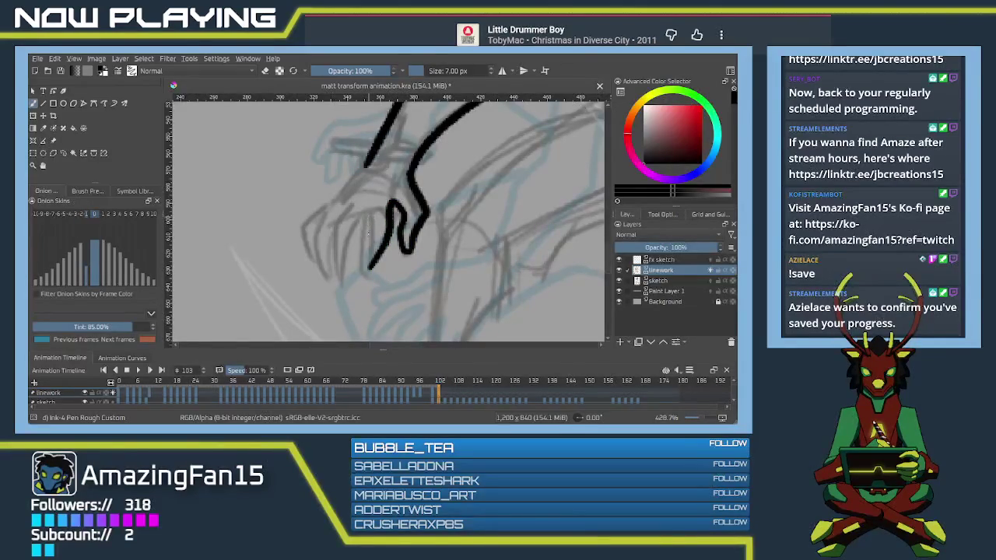
drag(368, 217, 360, 263)
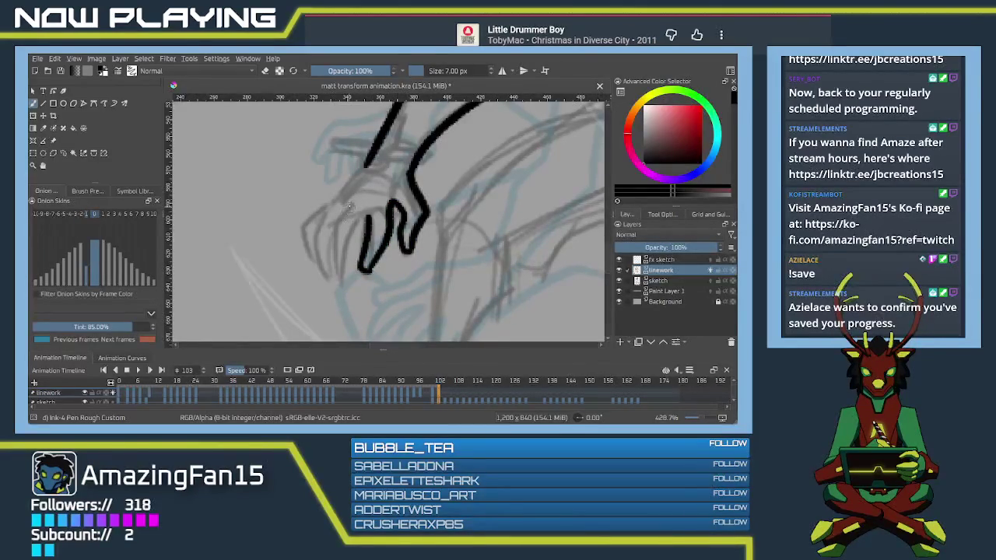
mouse_move(350, 204)
mouse_down()
mouse_move(330, 227)
mouse_move(338, 277)
mouse_up()
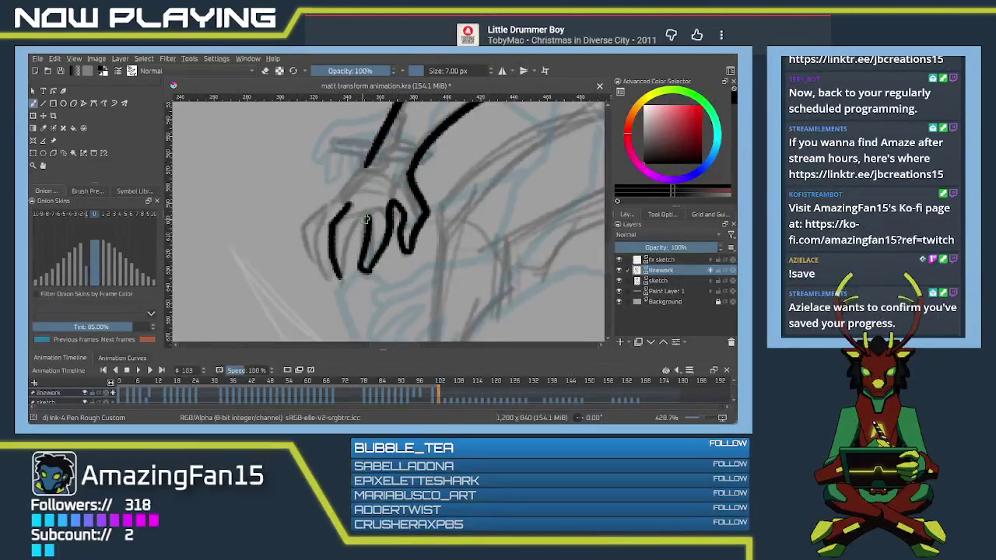
drag(364, 218, 346, 268)
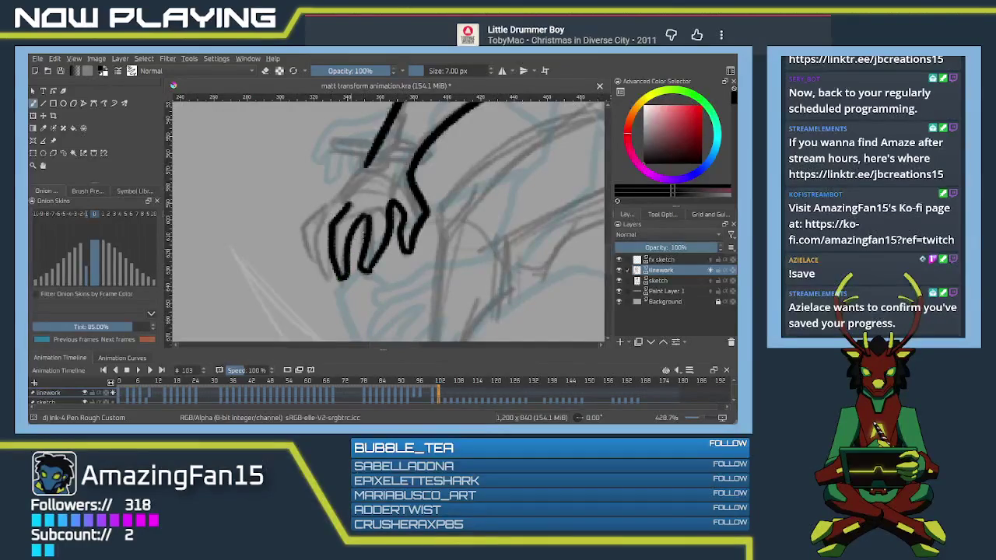
key(ctrl+z)
drag(367, 216, 347, 264)
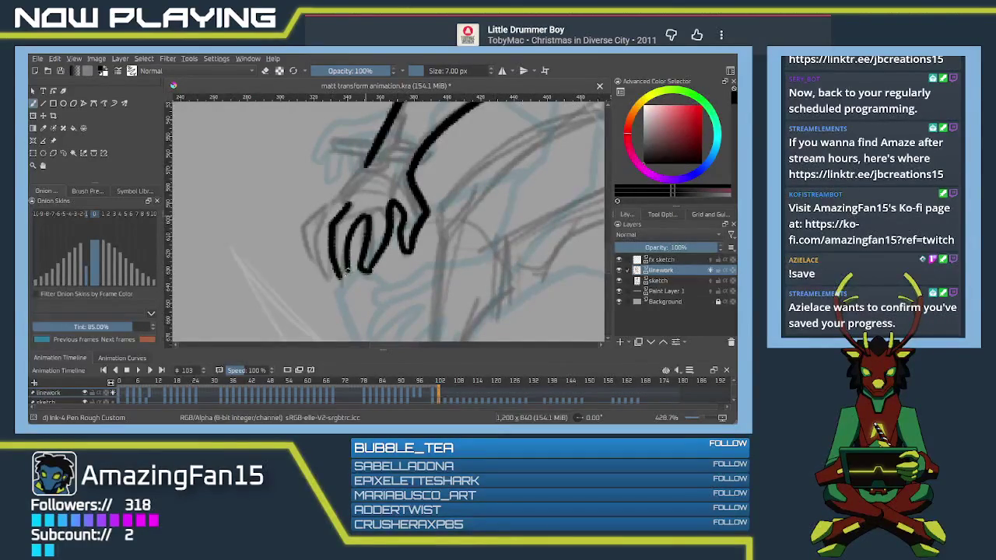
key(ctrl+z)
mouse_move(327, 211)
mouse_down()
mouse_move(311, 235)
mouse_move(318, 259)
mouse_move(341, 277)
mouse_up()
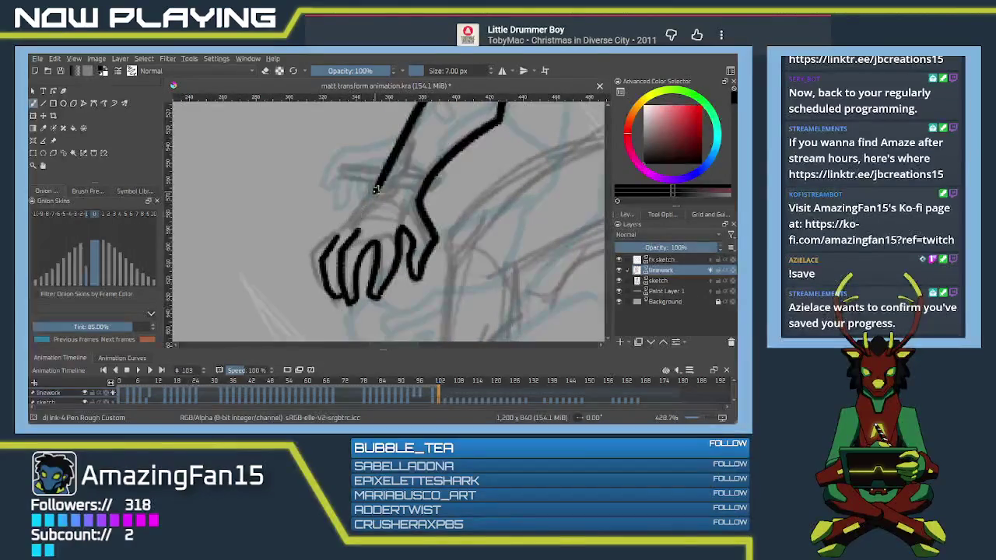
mouse_move(336, 226)
mouse_down()
mouse_move(309, 243)
mouse_move(323, 281)
mouse_up()
mouse_move(367, 248)
mouse_down()
mouse_move(334, 269)
mouse_move(322, 222)
mouse_move(372, 207)
mouse_move(473, 146)
mouse_move(317, 242)
mouse_move(317, 159)
mouse_move(382, 211)
mouse_move(384, 195)
mouse_up()
mouse_move(381, 159)
mouse_down()
mouse_move(386, 206)
mouse_move(393, 146)
mouse_move(350, 209)
mouse_move(347, 268)
mouse_move(360, 328)
mouse_up()
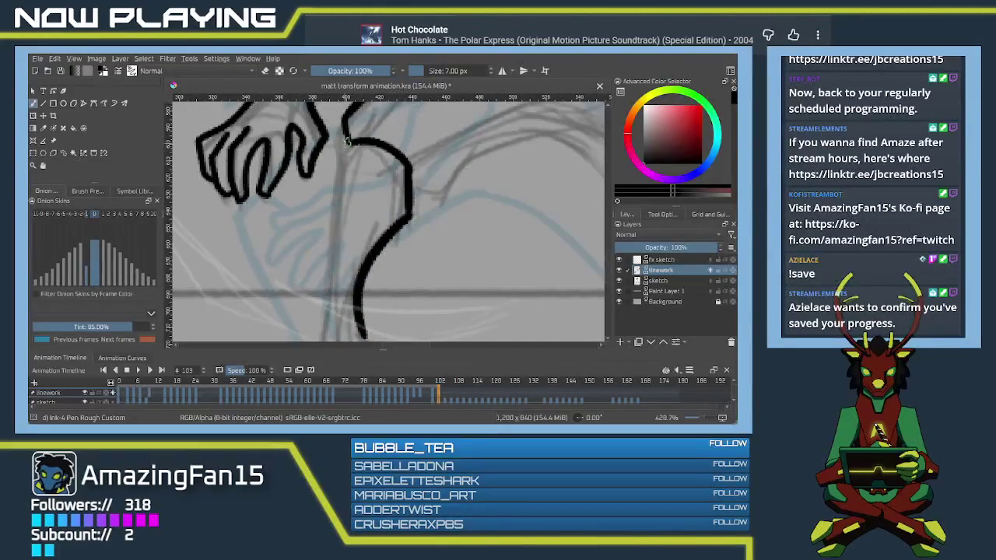
Step: Ink the leg's front line beside the arm, redrawing it until it reaches further down
mouse_move(345, 141)
mouse_down()
mouse_move(323, 272)
mouse_move(342, 200)
mouse_move(337, 272)
mouse_up()
key(ctrl+z)
drag(347, 164, 337, 257)
key(ctrl+z)
mouse_move(347, 162)
mouse_down()
mouse_move(342, 252)
mouse_move(386, 215)
mouse_move(334, 231)
mouse_move(327, 258)
mouse_up()
key(ctrl+z)
mouse_move(345, 190)
mouse_down()
mouse_move(327, 247)
mouse_move(282, 299)
mouse_move(347, 302)
mouse_up()
key(ctrl+z)
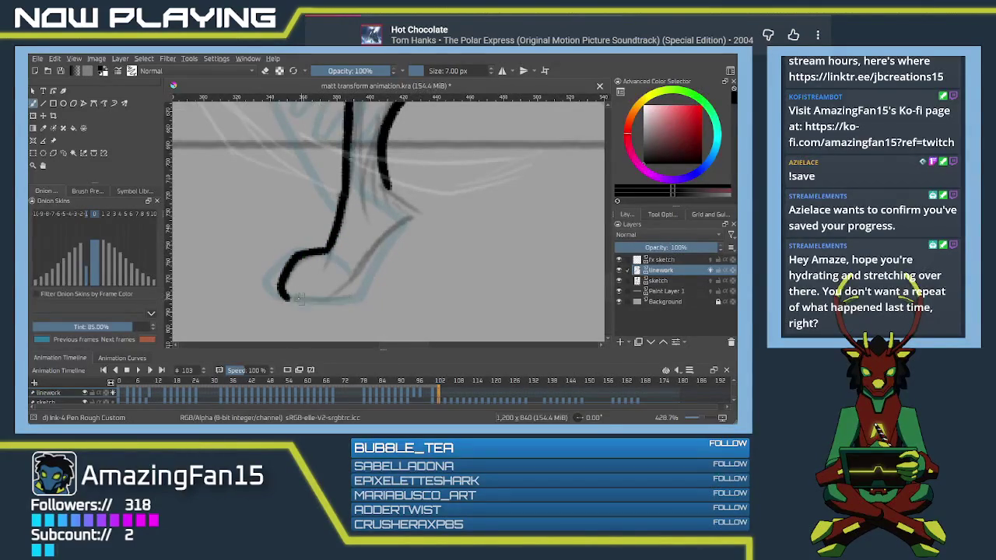
Step: Ink the foot's bottom edge and its front line from the heel
drag(286, 297, 349, 302)
key(ctrl+z)
drag(285, 297, 353, 286)
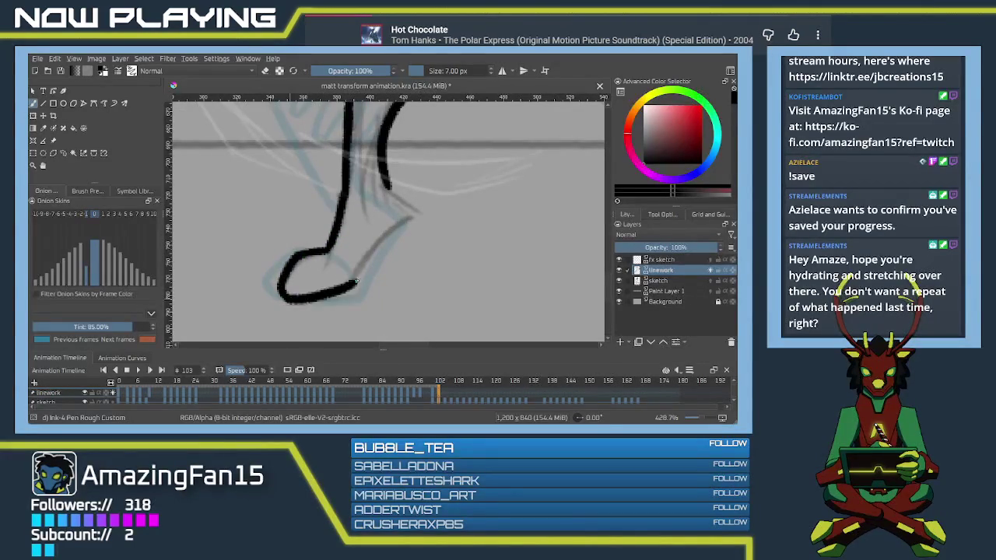
mouse_move(387, 180)
mouse_down()
mouse_move(413, 212)
mouse_move(355, 284)
mouse_up()
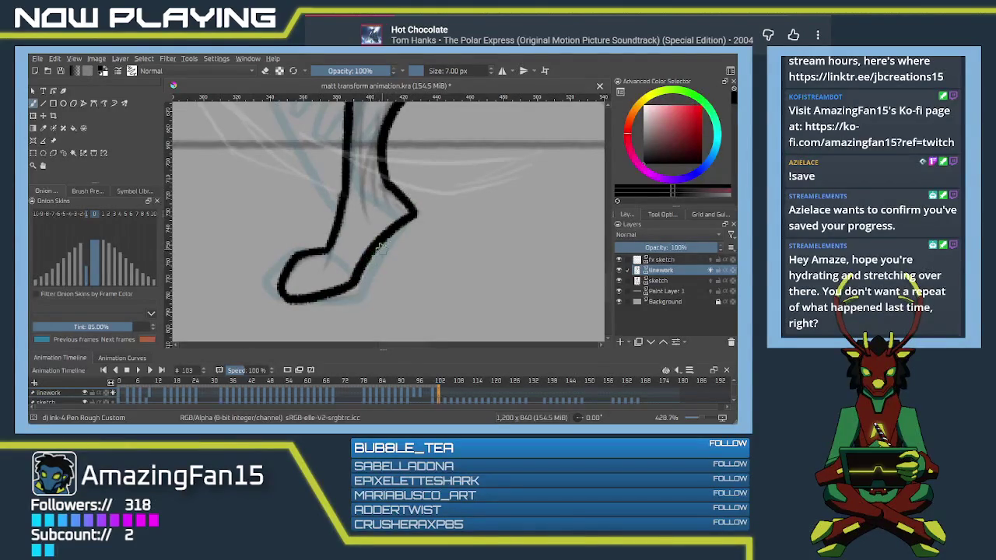
key(ctrl+z)
drag(409, 222, 355, 281)
Step: Ink the long down-right lines along the back of the leg and a curve from their end
mouse_move(455, 194)
mouse_down()
mouse_move(354, 327)
mouse_move(308, 308)
mouse_up()
mouse_move(289, 249)
mouse_down()
mouse_move(315, 259)
mouse_move(359, 221)
mouse_move(436, 197)
mouse_move(359, 160)
mouse_move(449, 274)
mouse_up()
key(ctrl+z)
drag(355, 158, 440, 274)
key(ctrl+z)
mouse_move(355, 158)
mouse_down()
mouse_move(447, 274)
mouse_move(412, 251)
mouse_move(373, 195)
mouse_move(355, 229)
mouse_up()
drag(374, 147, 494, 266)
key(ctrl+z)
mouse_move(374, 148)
mouse_down()
mouse_move(492, 276)
mouse_move(453, 234)
mouse_up()
mouse_move(407, 183)
mouse_down()
mouse_move(442, 226)
mouse_move(427, 249)
mouse_up()
Step: Close the rounded U-shape with a smooth bottom stroke joining the two lower lines
mouse_move(295, 271)
mouse_down()
mouse_move(379, 295)
mouse_move(433, 239)
mouse_up()
key(ctrl+z)
mouse_move(294, 270)
mouse_down()
mouse_move(347, 295)
mouse_move(426, 243)
mouse_up()
key(ctrl+z)
mouse_move(292, 267)
mouse_down()
mouse_move(333, 299)
mouse_move(430, 249)
mouse_up()
key(ctrl+z)
mouse_move(294, 267)
mouse_down()
mouse_move(339, 299)
mouse_move(420, 251)
mouse_up()
key(ctrl+z)
mouse_move(295, 270)
mouse_down()
mouse_move(366, 295)
mouse_move(428, 250)
mouse_move(405, 274)
mouse_up()
key(ctrl+z)
drag(434, 238, 403, 275)
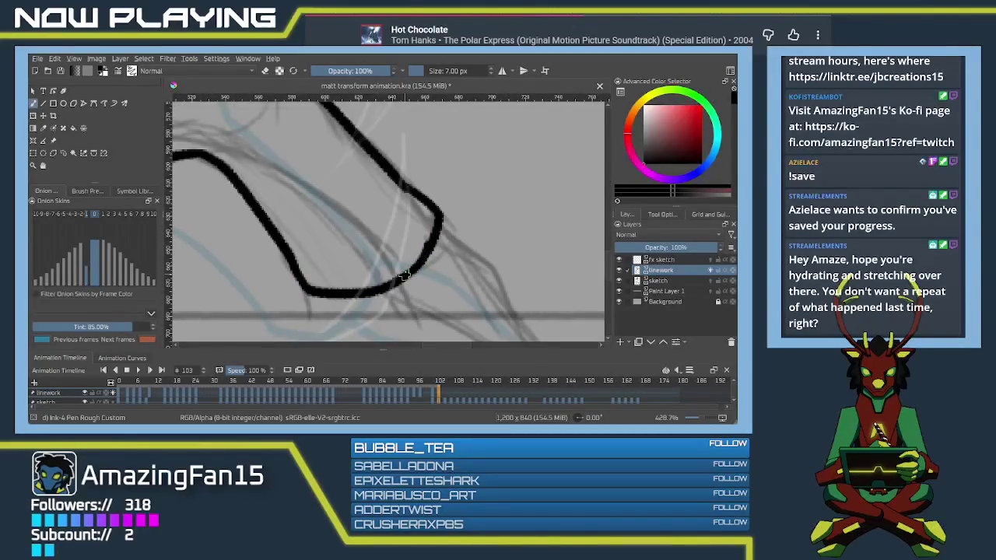
Step: Ink the two short lines below the bottom curve at the end of the leg
mouse_move(434, 315)
mouse_down()
mouse_move(363, 191)
mouse_move(391, 234)
mouse_move(343, 202)
mouse_up()
drag(387, 144, 448, 183)
key(ctrl+z)
drag(385, 141, 447, 185)
Step: Ink a shorter diagonal line down-right toward the foot tip, redoing overlong attempts
mouse_move(436, 255)
mouse_down()
mouse_move(413, 210)
mouse_move(391, 238)
mouse_up()
drag(405, 163, 490, 294)
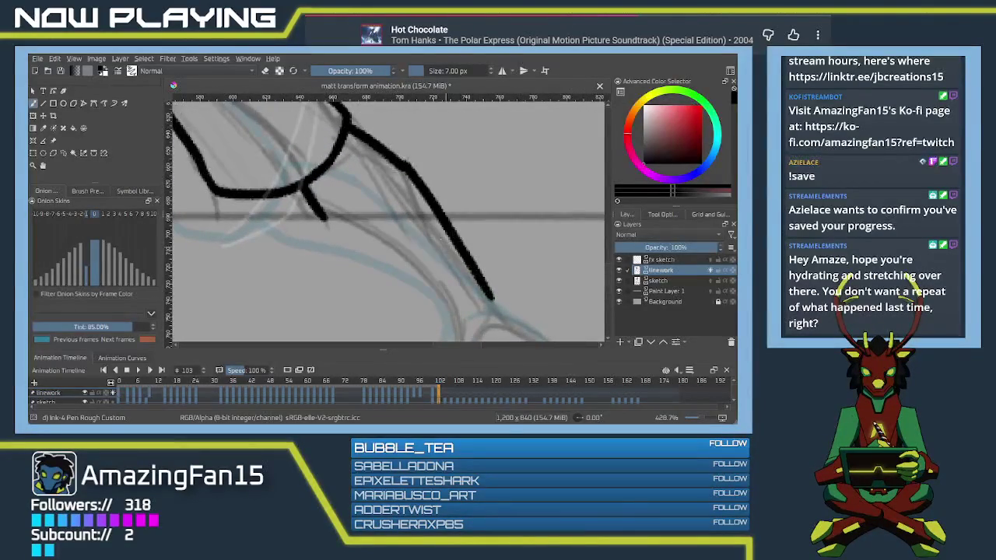
key(ctrl+z)
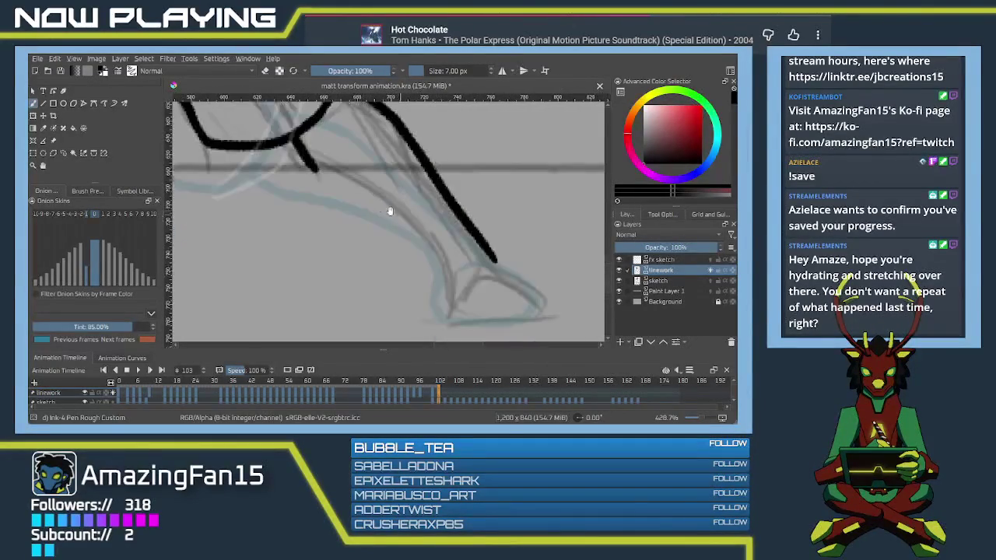
drag(313, 167, 439, 262)
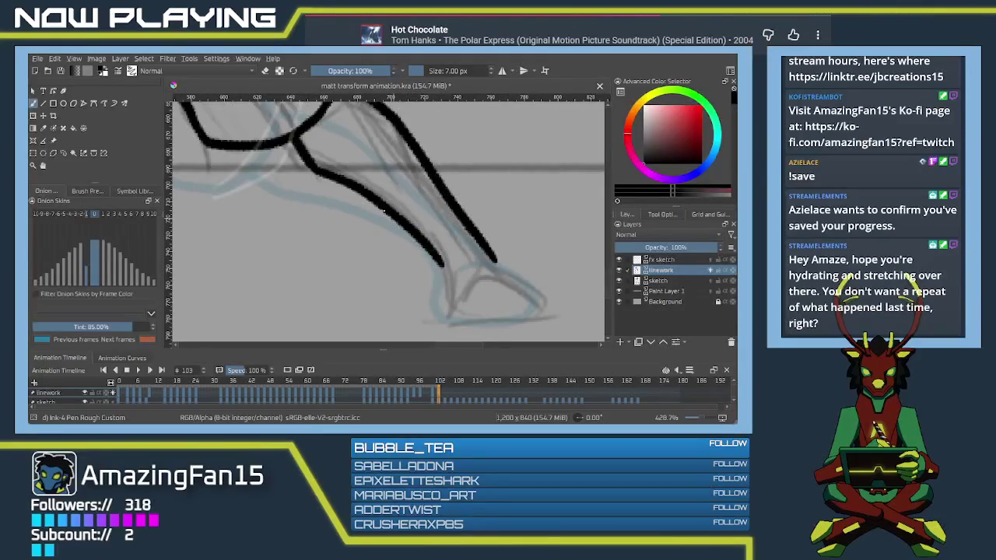
key(ctrl+z)
mouse_move(312, 167)
mouse_down()
mouse_move(437, 249)
mouse_move(415, 219)
mouse_move(415, 266)
mouse_up()
key(ctrl+z)
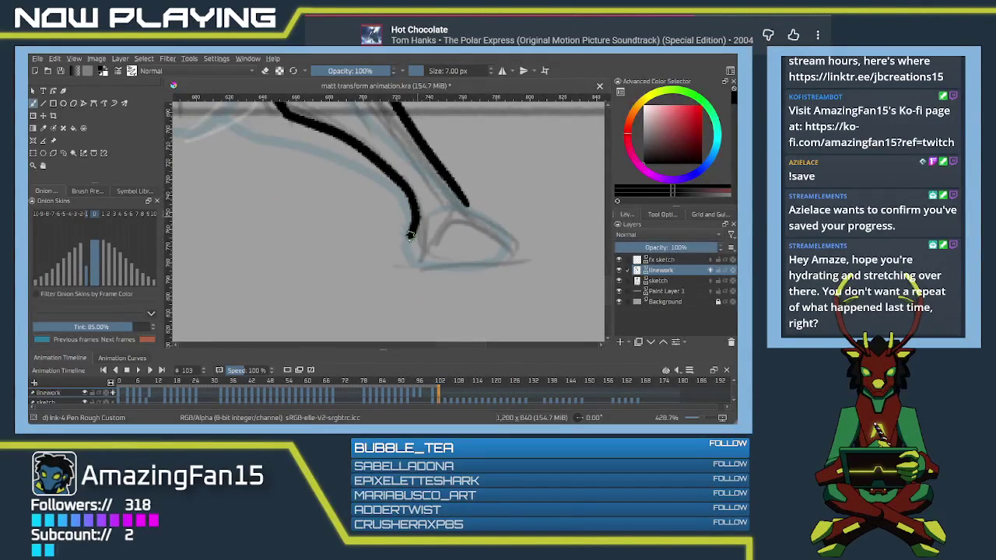
Step: Ink the pointed foot tip's top edge and close its bottom edge
mouse_move(432, 212)
mouse_down()
mouse_move(502, 230)
mouse_move(499, 261)
mouse_up()
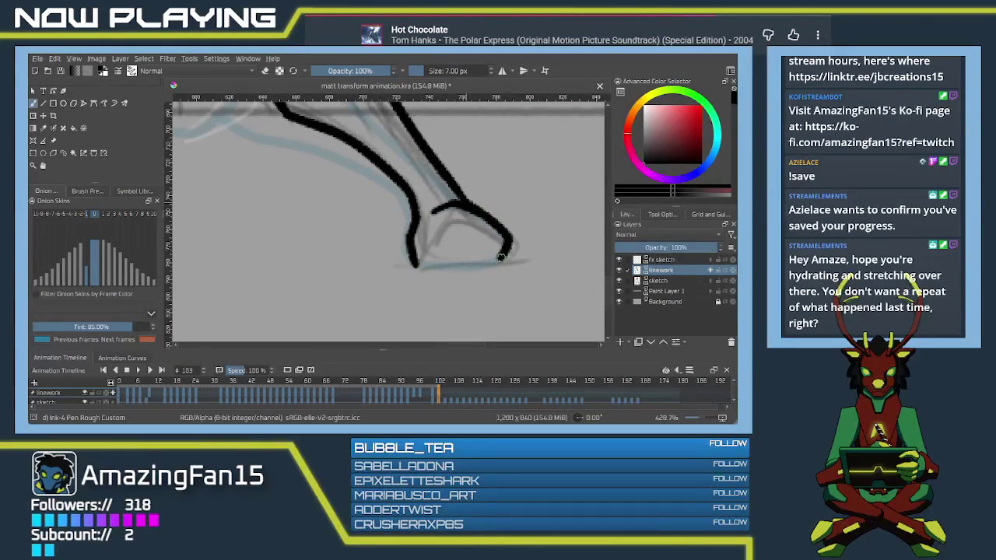
drag(417, 265, 498, 260)
key(ctrl+z)
mouse_move(412, 266)
mouse_down()
mouse_move(484, 266)
mouse_move(480, 291)
mouse_move(452, 278)
mouse_move(456, 249)
mouse_move(451, 271)
mouse_move(405, 241)
mouse_move(394, 272)
mouse_move(403, 269)
mouse_up()
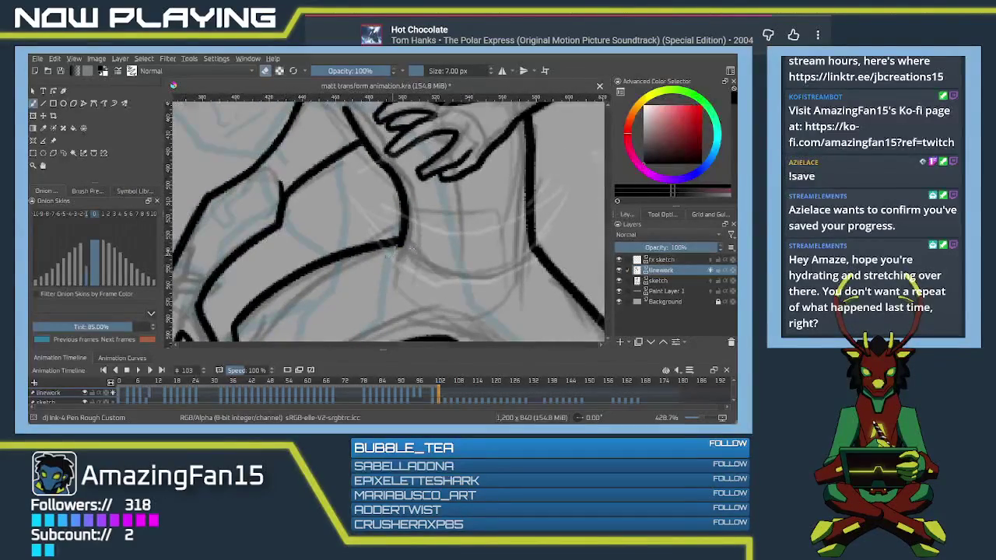
Step: Zoom out to review the whole inked figure, then zoom back in on the hand
scroll(406, 259, down, 1)
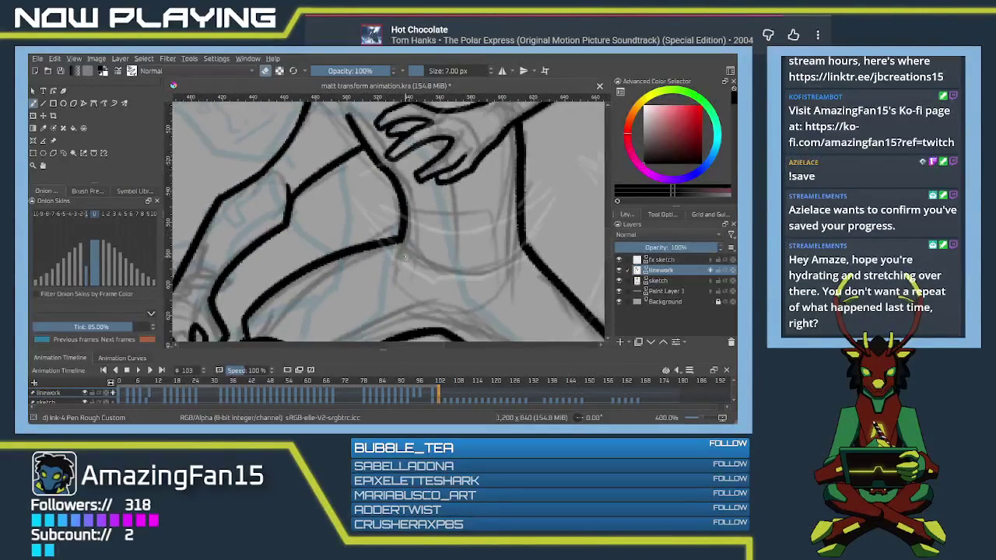
scroll(401, 258, down, 2)
scroll(393, 255, down, 1)
mouse_move(391, 257)
mouse_down()
mouse_move(405, 179)
mouse_move(384, 244)
mouse_move(372, 242)
mouse_up()
scroll(372, 241, up, 1)
scroll(358, 256, up, 2)
scroll(343, 269, up, 1)
Step: Erase the arm-to-curve ink join, redraw a short link, and save the file
key(e)
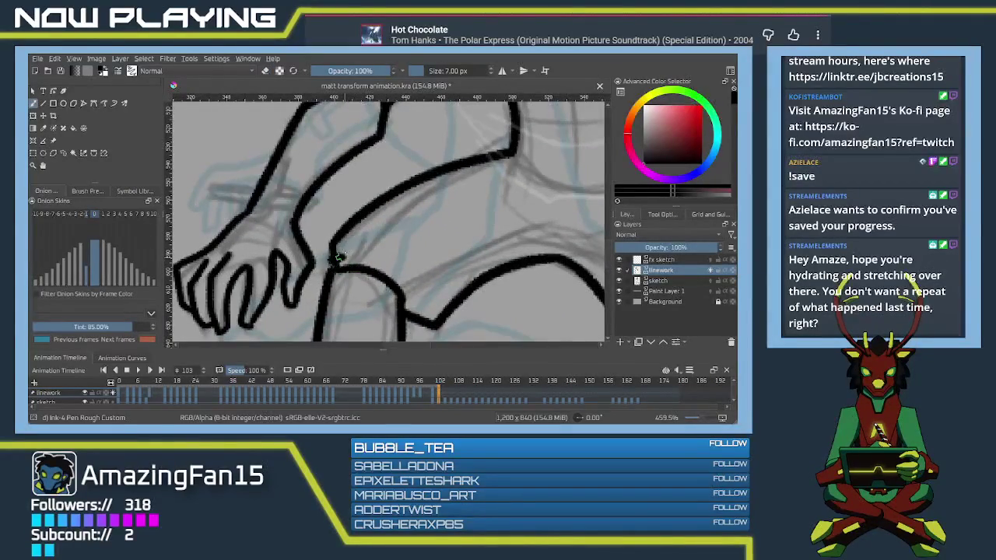
key(e)
drag(332, 246, 335, 260)
key(e)
drag(332, 241, 334, 270)
key(ctrl+z)
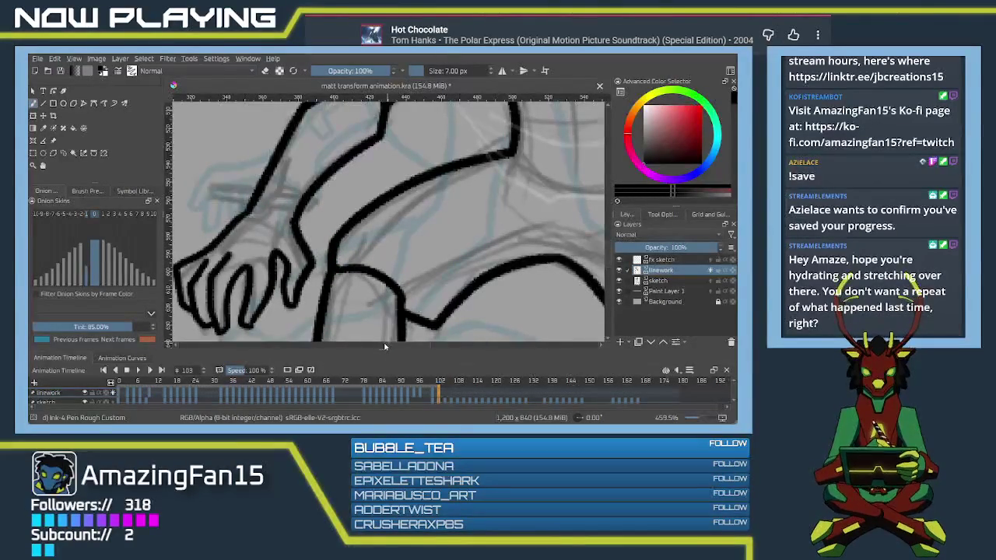
key(ctrl+s)
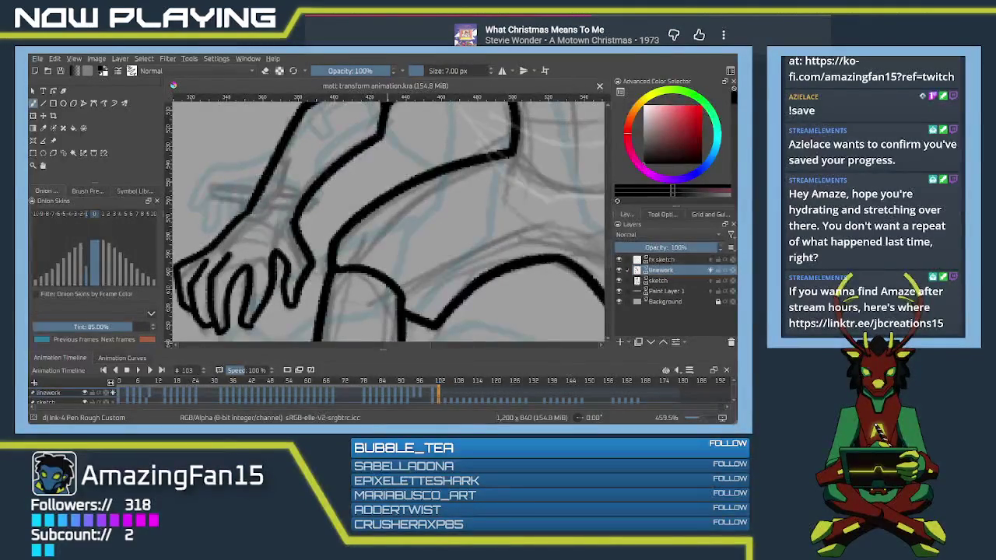
Step: Move to frame 105 and clear its linework so only the rough sketch shows
mouse_move(493, 261)
mouse_down()
mouse_move(452, 331)
mouse_move(492, 283)
mouse_move(501, 238)
mouse_move(424, 235)
mouse_up()
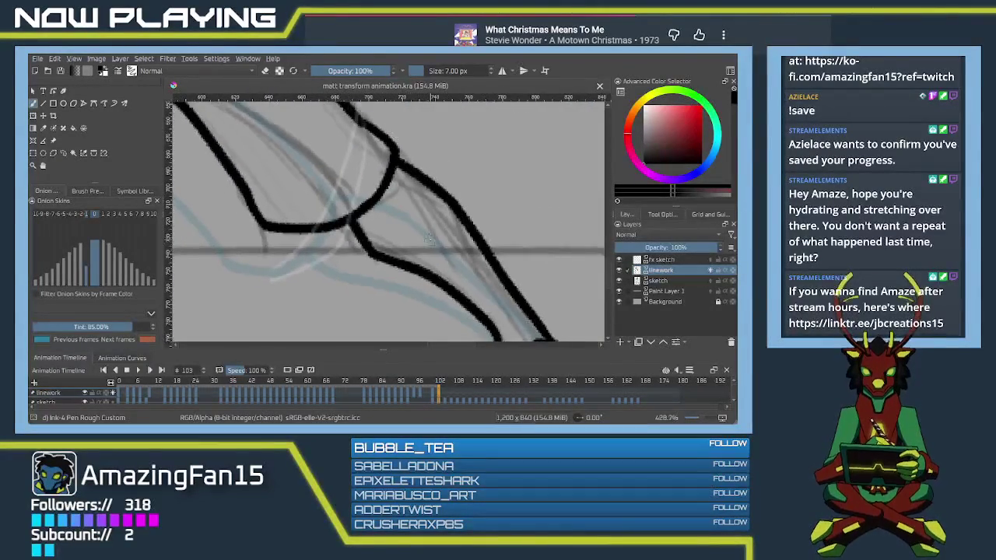
scroll(425, 235, down, 5)
mouse_move(382, 267)
mouse_down()
mouse_move(398, 290)
mouse_move(402, 237)
mouse_up()
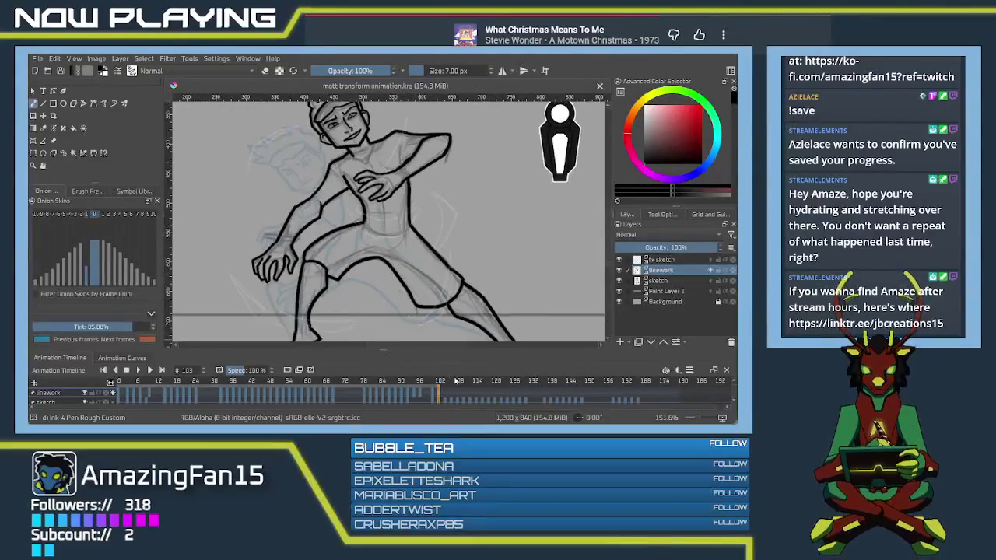
drag(443, 393, 448, 395)
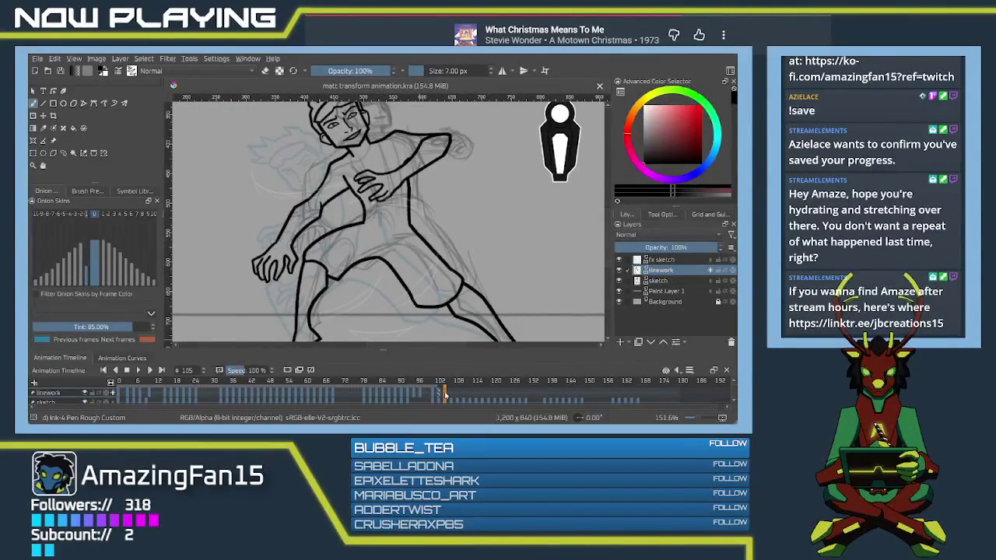
key(Delete)
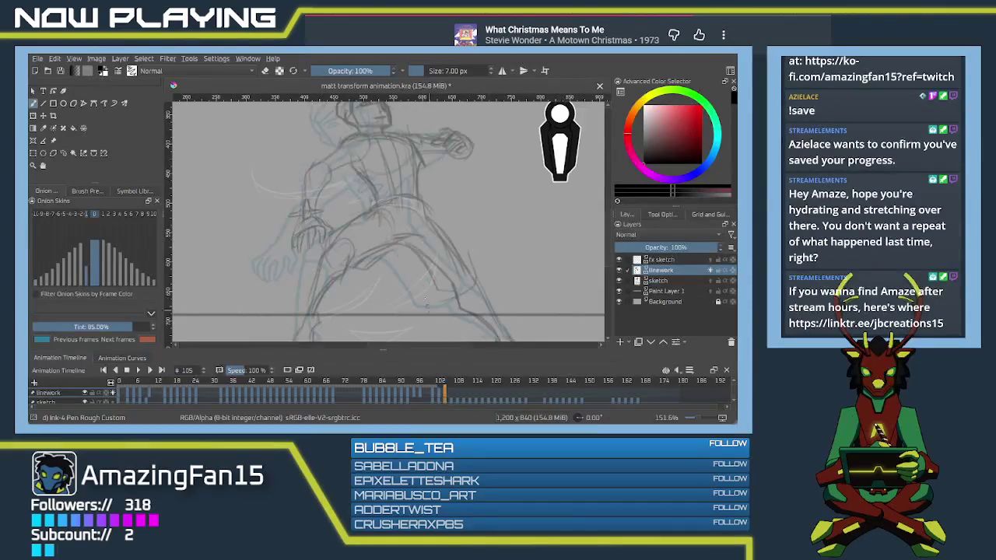
Step: Ink the outer shoulder line and a short chest line over the frame 105 sketch
scroll(435, 281, up, 3)
scroll(435, 281, left, 3)
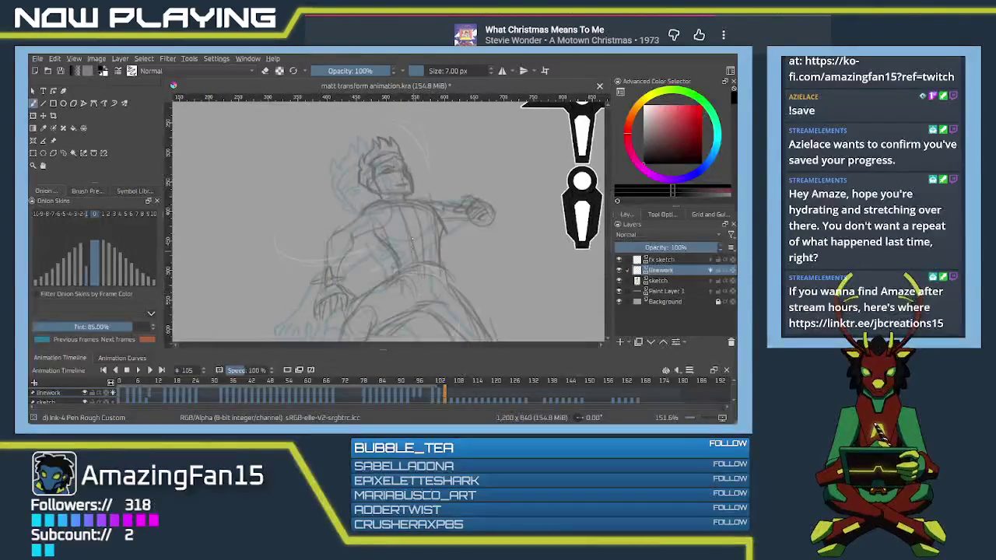
mouse_move(424, 204)
mouse_down()
mouse_move(443, 231)
mouse_move(441, 267)
mouse_up()
key(ctrl+z)
key(ctrl+z)
drag(442, 226, 440, 266)
drag(372, 230, 456, 296)
key(ctrl+z)
drag(371, 230, 399, 265)
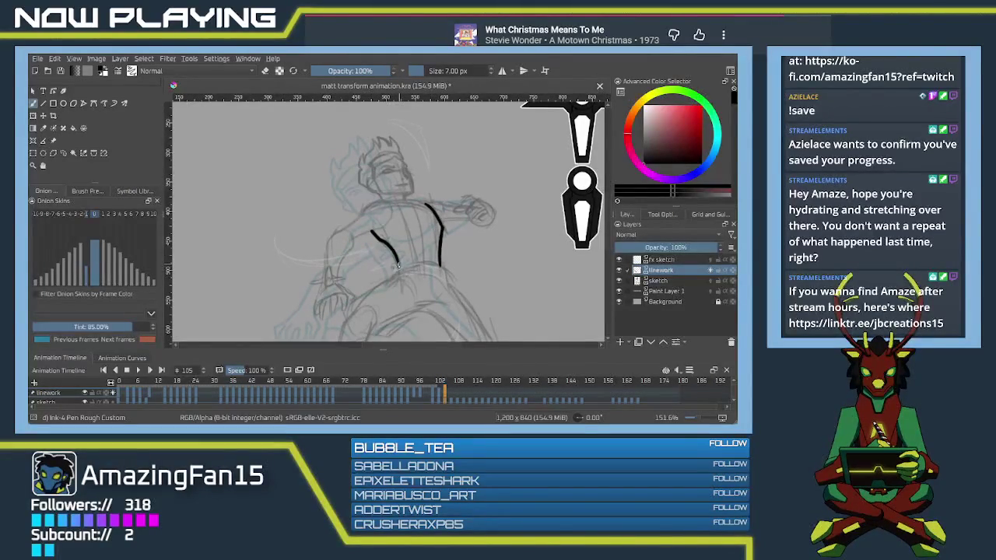
drag(399, 265, 394, 277)
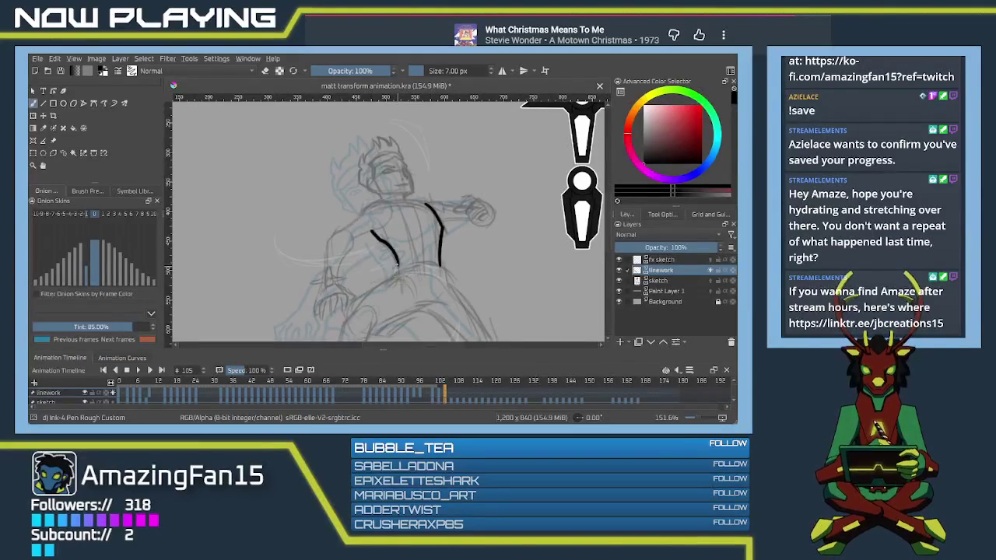
key(ctrl+z)
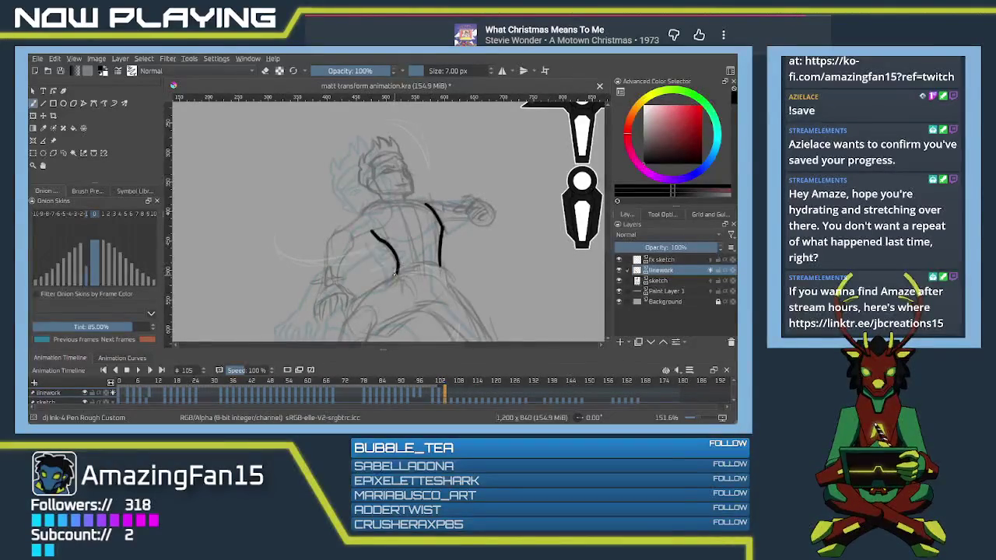
Step: Ink the neck curve running down toward the shoulder, redrawing it until it sits right
drag(397, 264, 435, 207)
scroll(437, 206, up, 4)
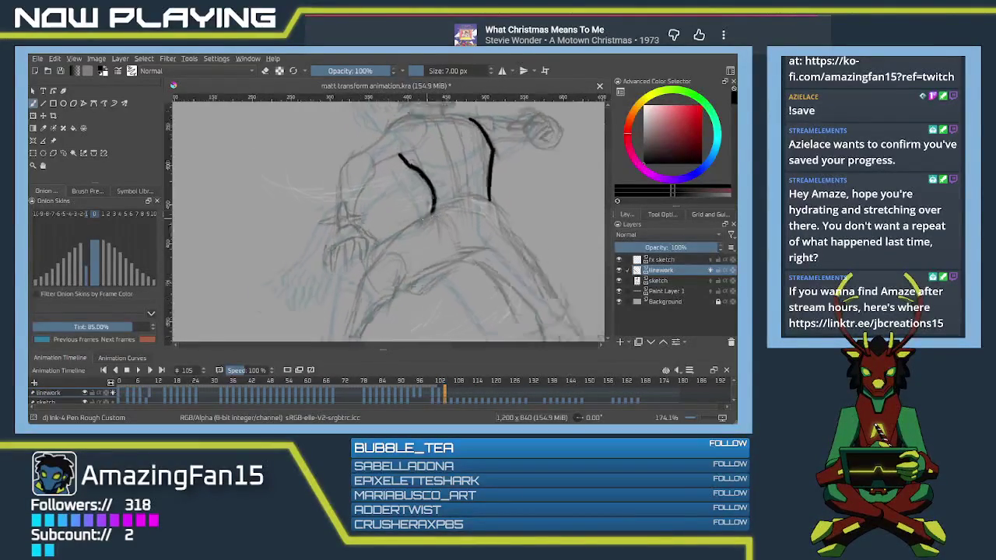
mouse_move(456, 195)
mouse_down()
mouse_move(442, 259)
mouse_move(528, 249)
mouse_up()
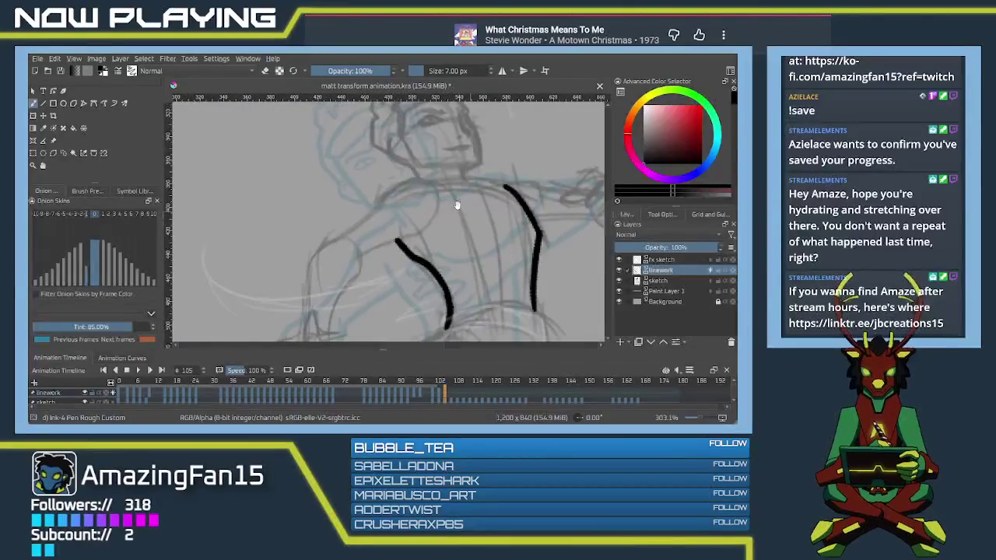
mouse_move(427, 177)
mouse_down()
mouse_move(383, 188)
mouse_move(372, 208)
mouse_up()
key(ctrl+z)
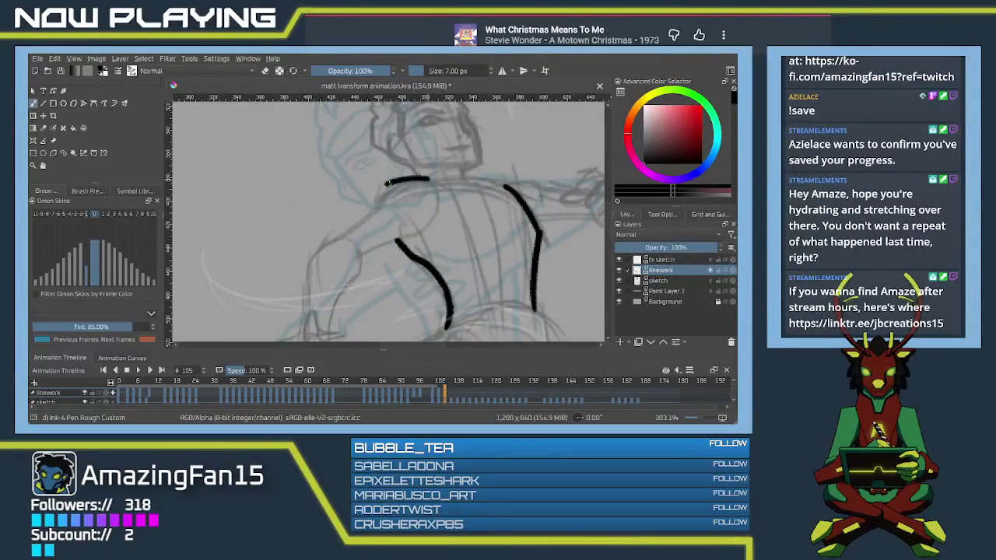
key(ctrl+z)
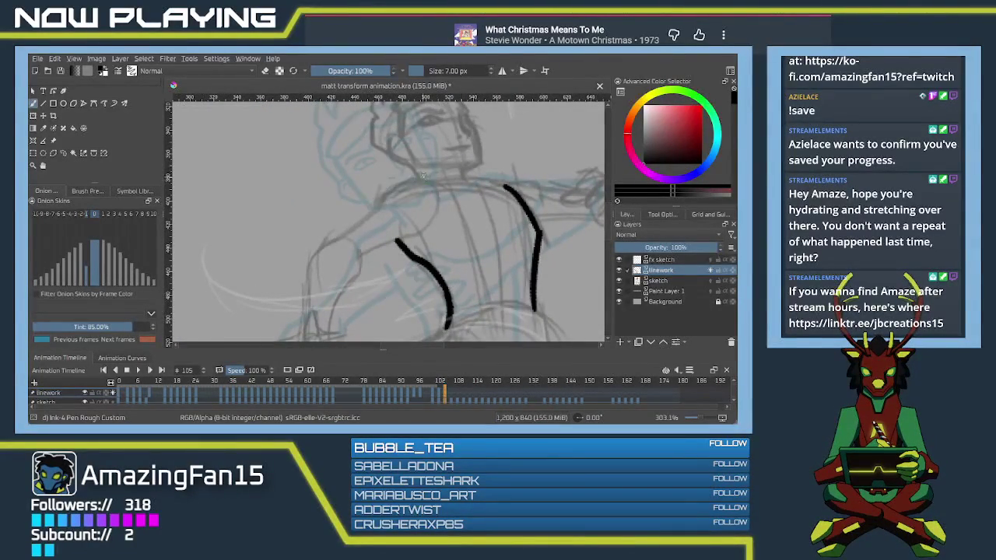
mouse_move(432, 182)
mouse_down()
mouse_move(381, 201)
mouse_move(327, 246)
mouse_up()
key(ctrl+z)
drag(383, 199, 324, 240)
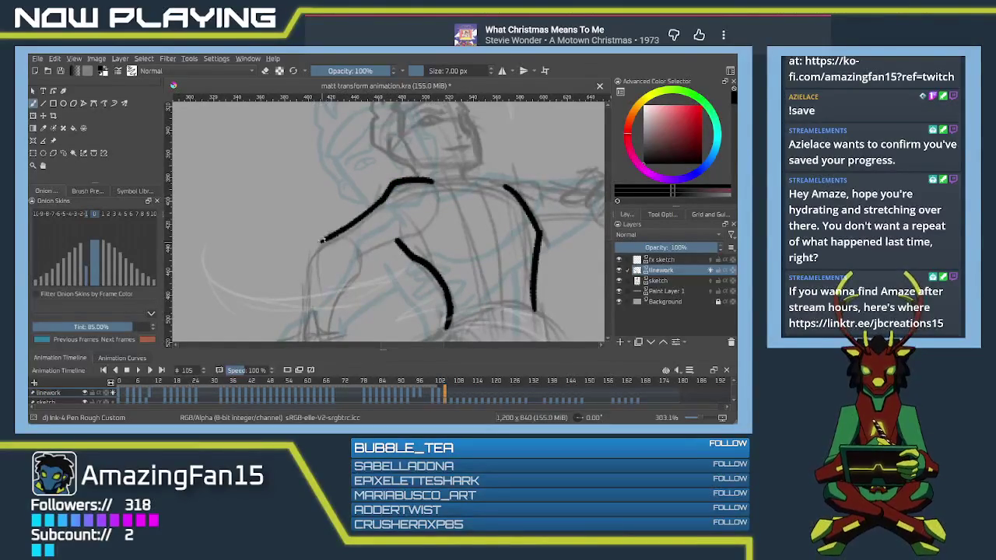
key(ctrl+z)
mouse_move(388, 193)
mouse_down()
mouse_move(319, 242)
mouse_move(393, 206)
mouse_up()
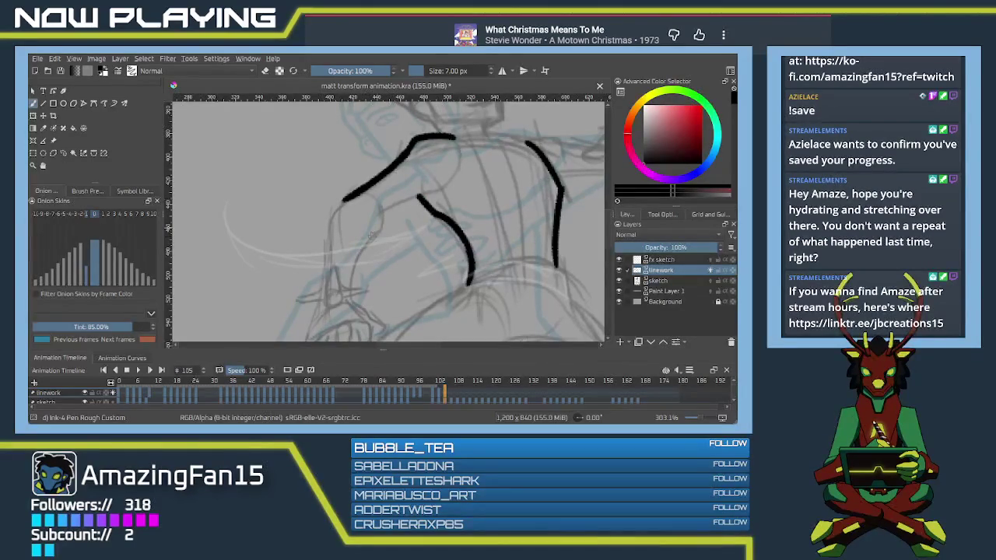
Step: Try short joining strokes and downward lines from the lower and upper shoulder curves
drag(430, 190, 383, 212)
key(ctrl+z)
mouse_move(430, 190)
mouse_down()
mouse_move(381, 210)
mouse_move(378, 237)
mouse_move(361, 251)
mouse_up()
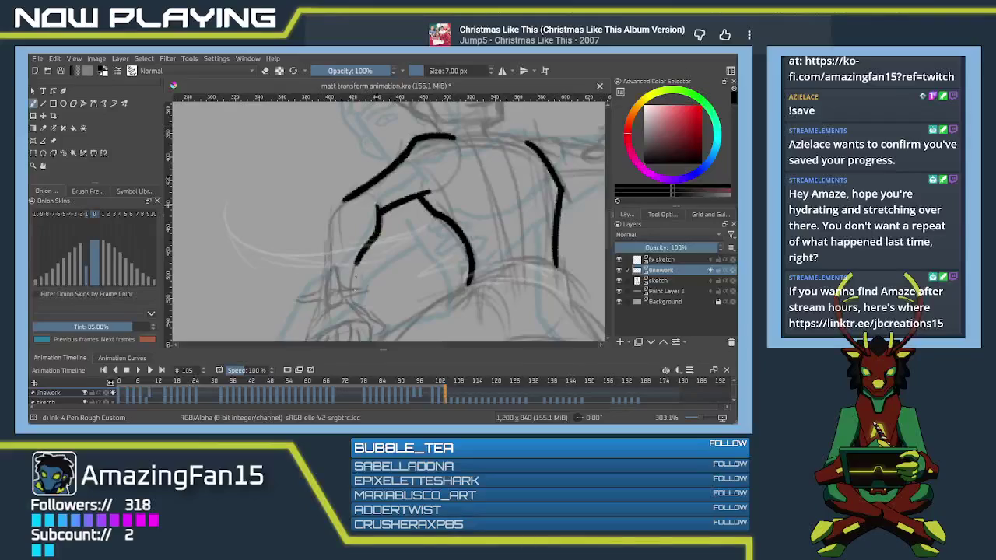
key(ctrl+z)
drag(380, 208, 370, 241)
key(ctrl+z)
mouse_move(344, 198)
mouse_down()
mouse_move(326, 231)
mouse_move(319, 312)
mouse_up()
key(ctrl+z)
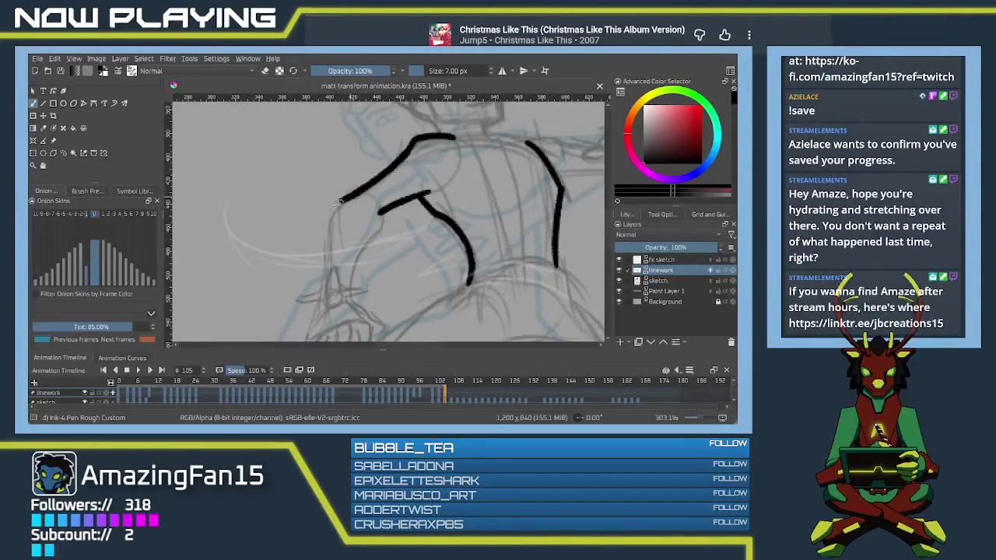
Step: Ink the long line down from the upper curve and a curve from the small curve's end
mouse_move(335, 206)
mouse_down()
mouse_move(378, 137)
mouse_move(355, 243)
mouse_up()
key(ctrl+z)
drag(376, 133, 363, 242)
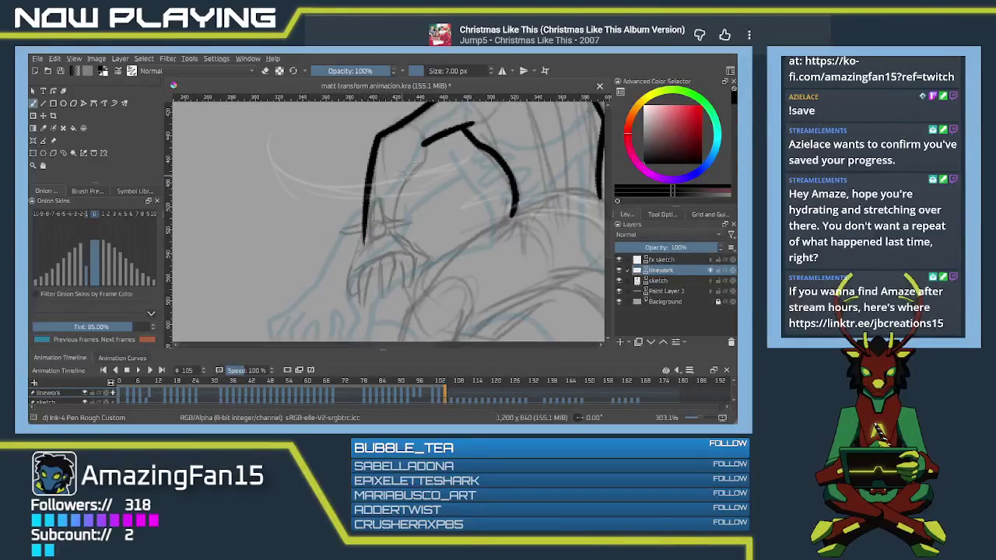
drag(422, 140, 389, 237)
key(ctrl+z)
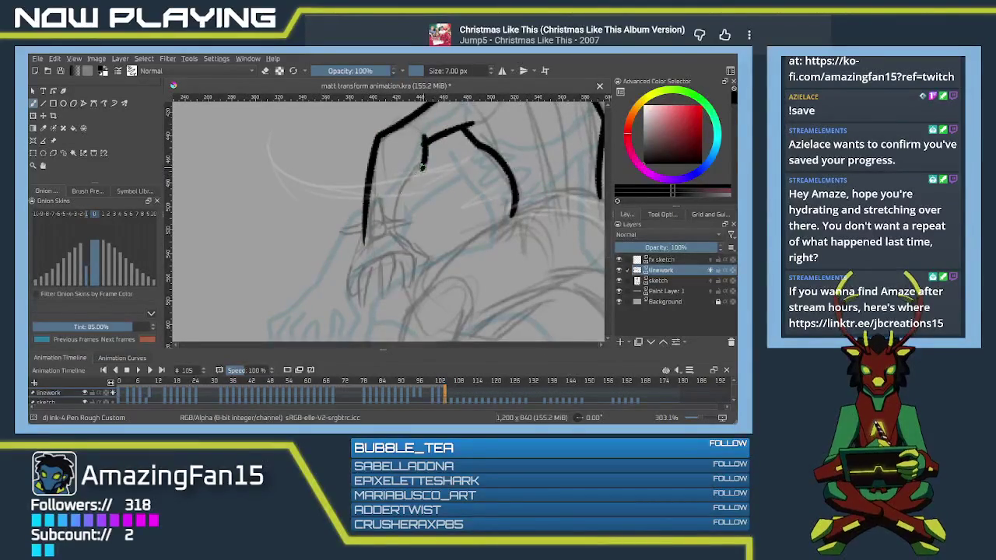
drag(422, 166, 393, 229)
key(e)
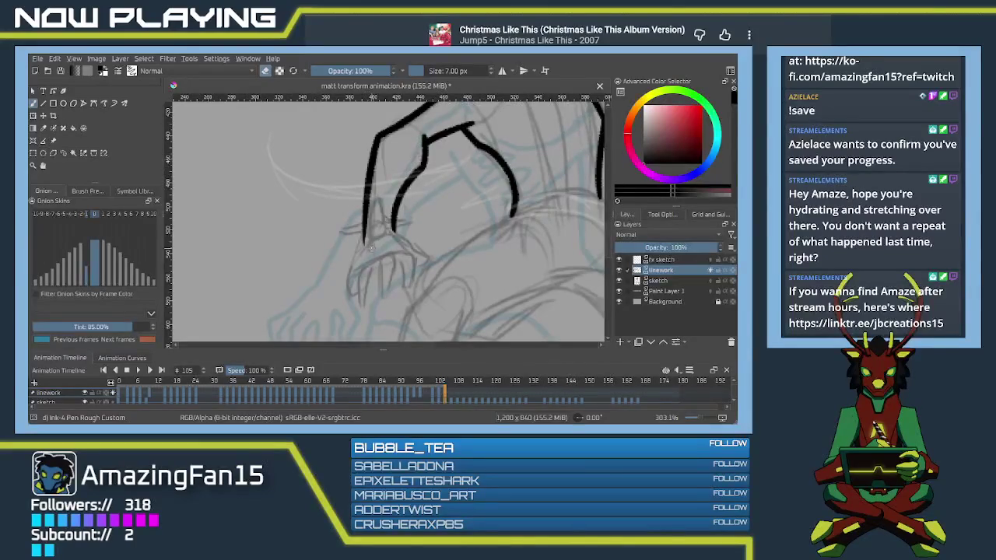
scroll(382, 233, up, 3)
Step: Zoom in on the face and attempt the first ink line near it
scroll(393, 216, up, 3)
scroll(373, 233, up, 3)
key(e)
scroll(352, 264, up, 1)
scroll(346, 272, up, 1)
scroll(346, 273, up, 1)
scroll(373, 226, up, 1)
scroll(393, 187, up, 1)
mouse_move(391, 166)
mouse_down()
mouse_move(415, 186)
mouse_move(418, 207)
mouse_up()
key(ctrl+z)
key(ctrl+z)
mouse_move(392, 166)
mouse_down()
mouse_move(418, 207)
mouse_move(427, 189)
mouse_move(444, 257)
mouse_up()
Step: Ink the short V-shaped line lower on the face
key(ctrl+z)
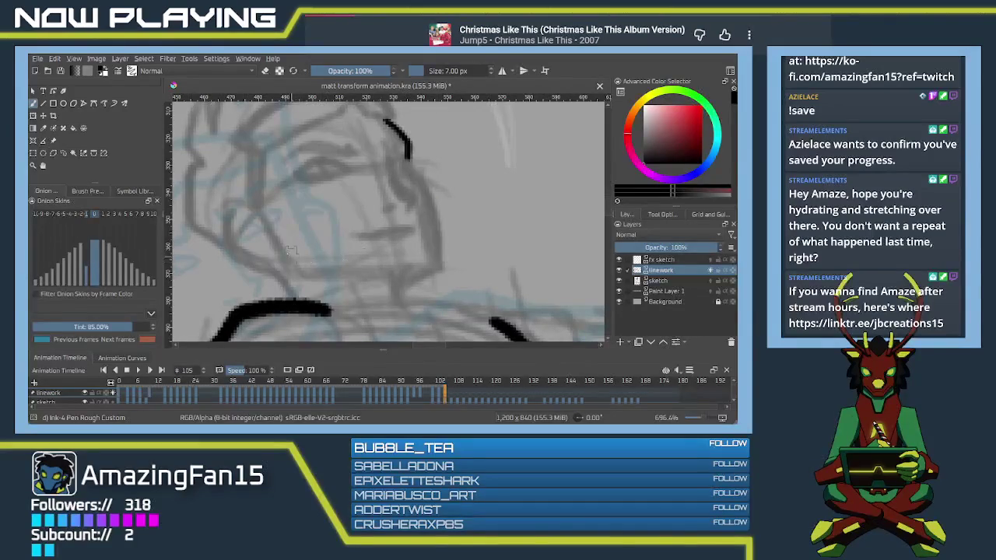
drag(275, 243, 312, 283)
key(ctrl+z)
mouse_move(279, 243)
mouse_down()
mouse_move(297, 273)
mouse_move(405, 264)
mouse_up()
key(ctrl+z)
key(ctrl+z)
drag(297, 275, 393, 267)
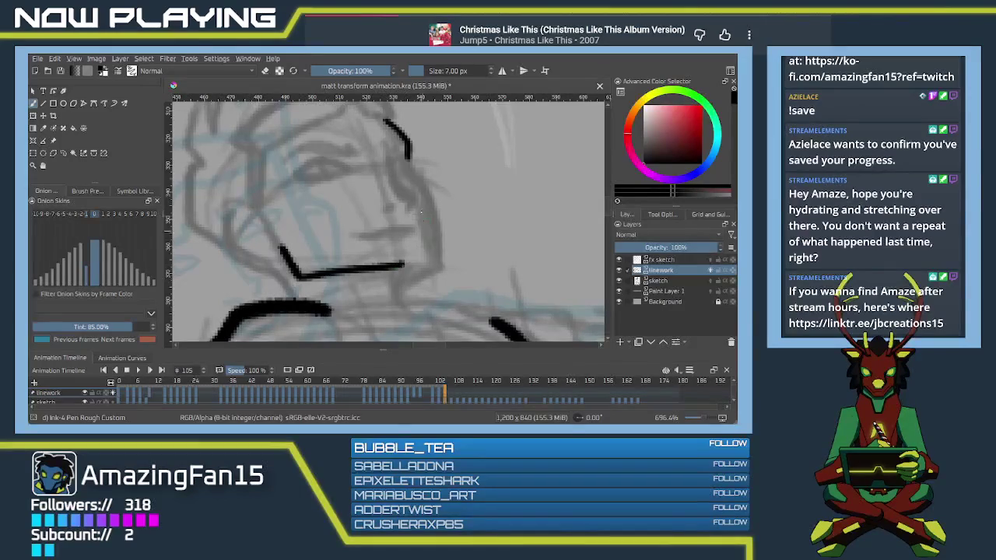
Step: Ink the face outline down toward the jaw, retrying the lower segment several times
drag(407, 162, 463, 263)
key(ctrl+z)
drag(405, 158, 428, 194)
key(ctrl+z)
drag(405, 152, 433, 191)
key(ctrl+z)
mouse_move(406, 155)
mouse_down()
mouse_move(431, 180)
mouse_move(447, 259)
mouse_up()
key(ctrl+z)
mouse_move(428, 179)
mouse_down()
mouse_move(441, 260)
mouse_move(460, 212)
mouse_move(420, 239)
mouse_up()
key(ctrl+z)
mouse_move(471, 207)
mouse_down()
mouse_move(431, 228)
mouse_move(419, 200)
mouse_up()
Step: Ink the jaw line and neck, joining them to the shoulder curve
drag(349, 210, 520, 228)
drag(422, 187, 424, 200)
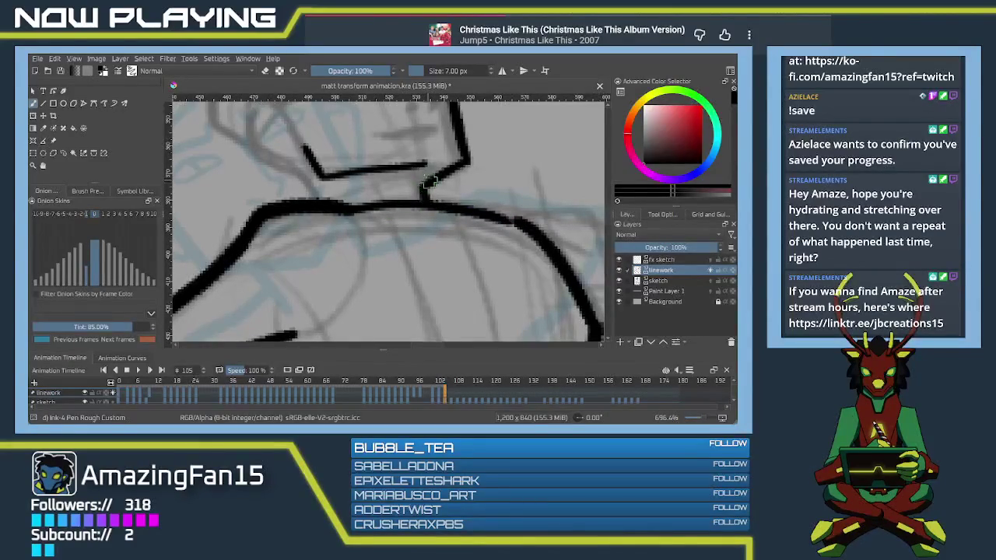
mouse_move(301, 165)
mouse_down()
mouse_move(390, 222)
mouse_move(413, 225)
mouse_move(393, 215)
mouse_up()
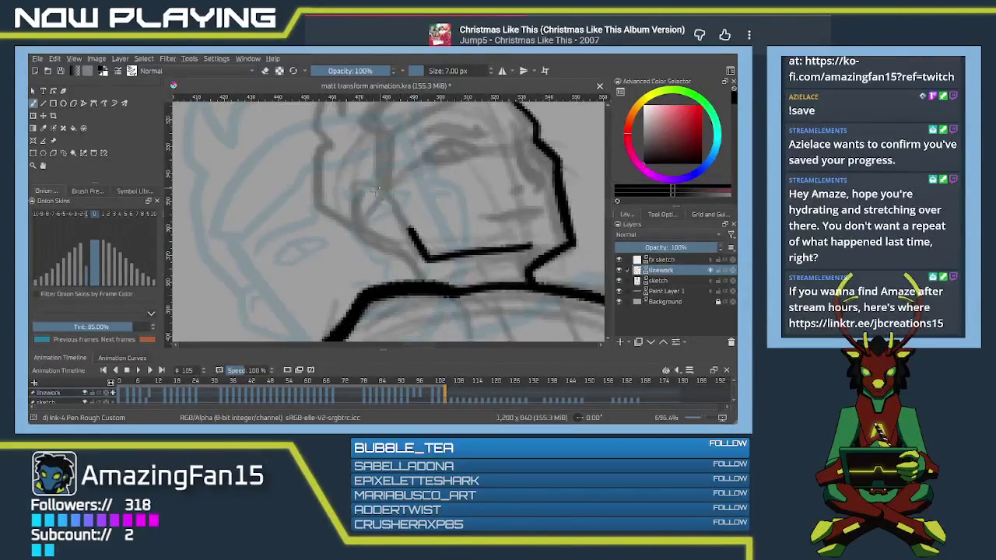
drag(520, 247, 573, 243)
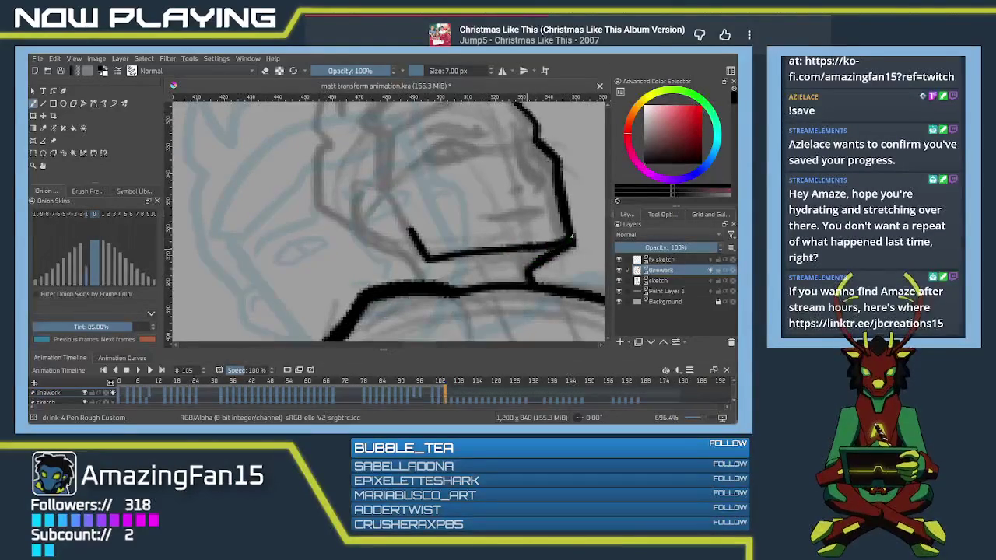
mouse_move(383, 189)
mouse_down()
mouse_move(355, 189)
mouse_move(351, 230)
mouse_move(402, 248)
mouse_move(411, 230)
mouse_move(425, 285)
mouse_up()
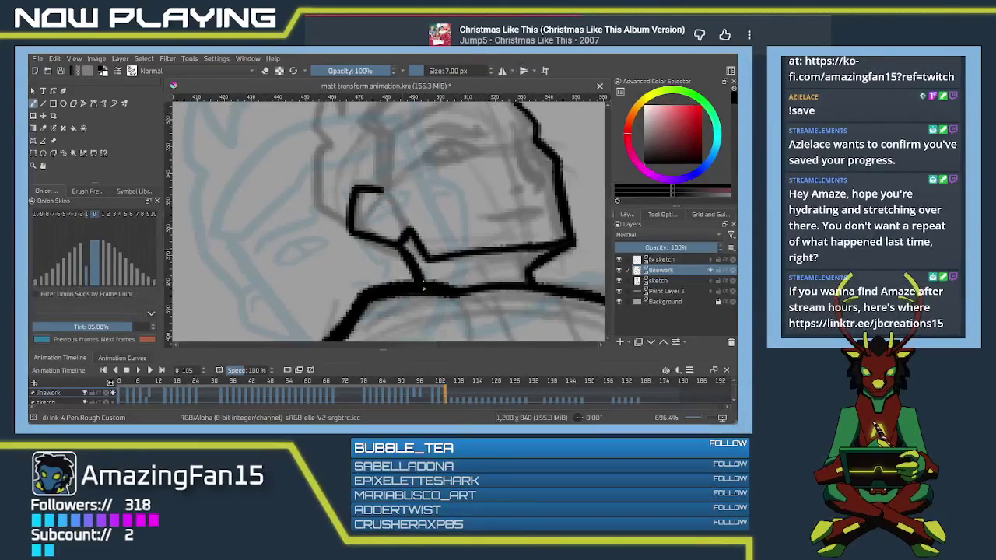
Step: Ink a short cheek line after several redrawn attempts
mouse_move(379, 204)
mouse_down()
mouse_move(390, 215)
mouse_move(364, 199)
mouse_move(364, 217)
mouse_move(469, 184)
mouse_move(405, 205)
mouse_up()
key(ctrl+z)
key(ctrl+z)
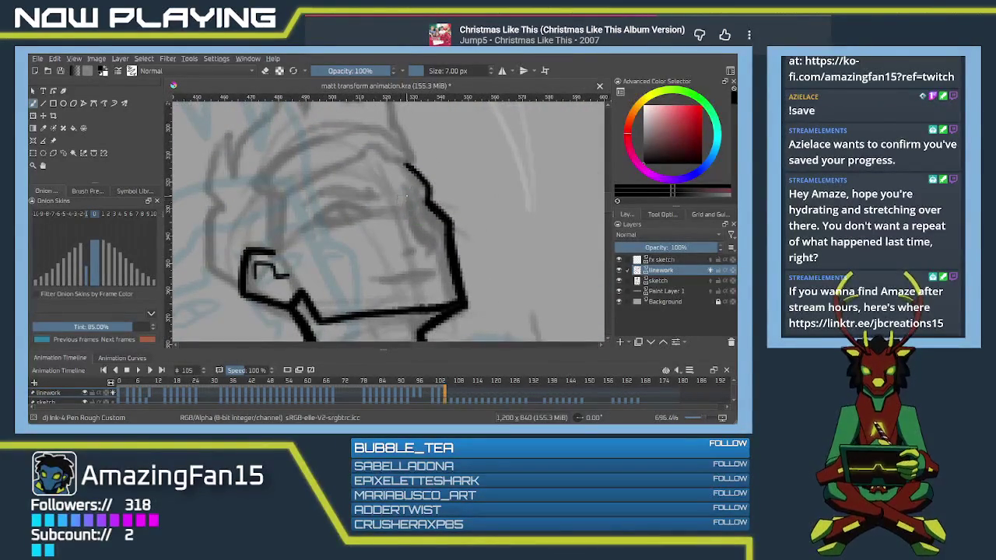
drag(402, 200, 426, 234)
key(ctrl+z)
drag(400, 193, 424, 229)
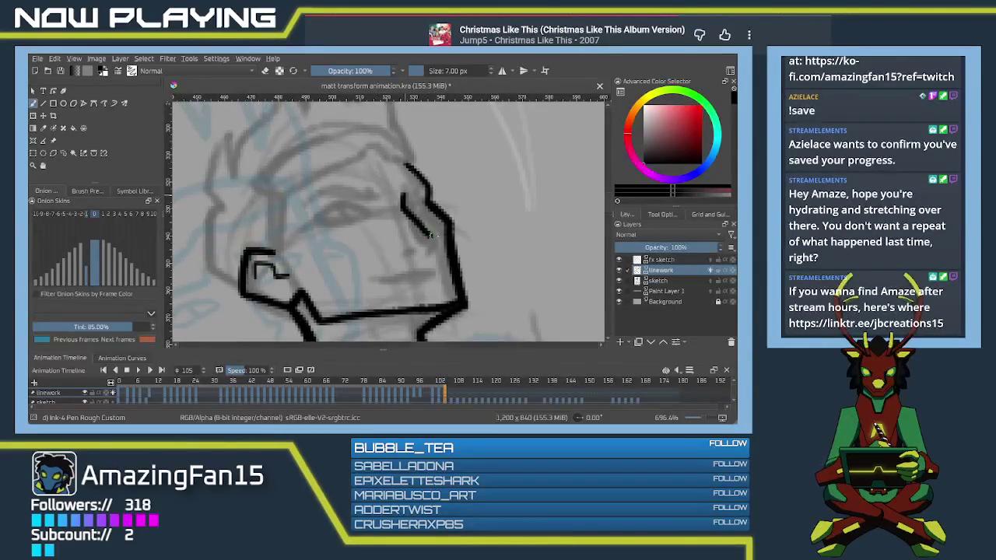
key(ctrl+z)
drag(403, 195, 421, 227)
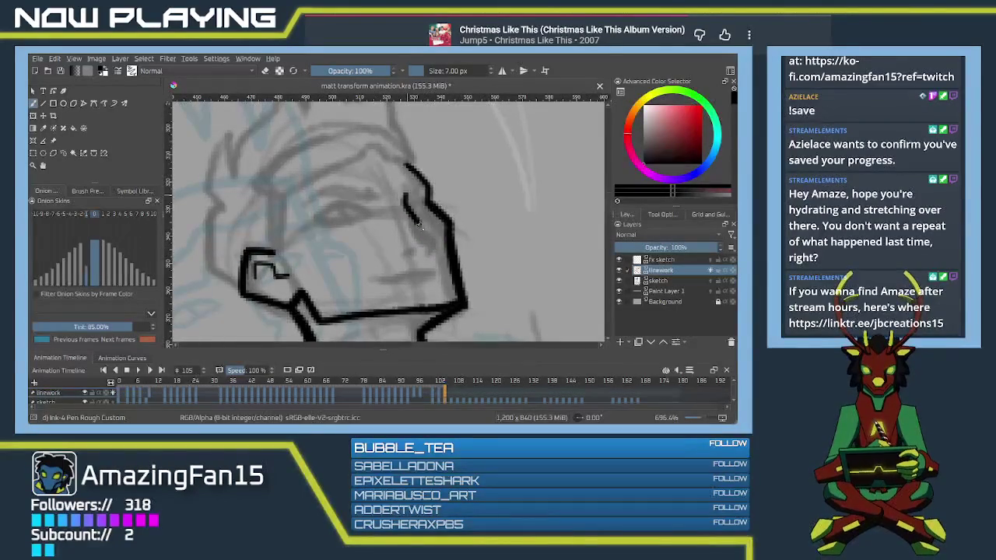
key(ctrl+z)
drag(403, 195, 435, 247)
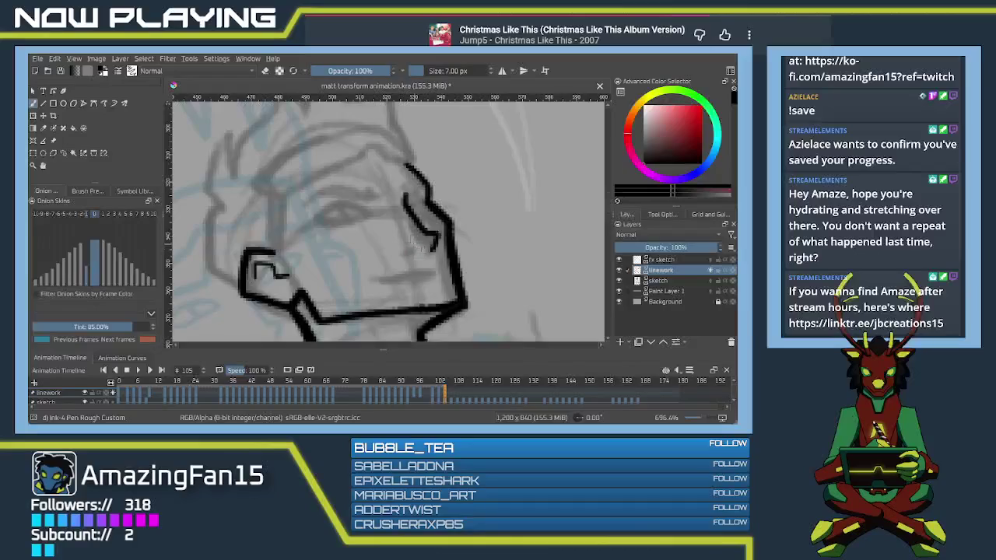
key(ctrl+z)
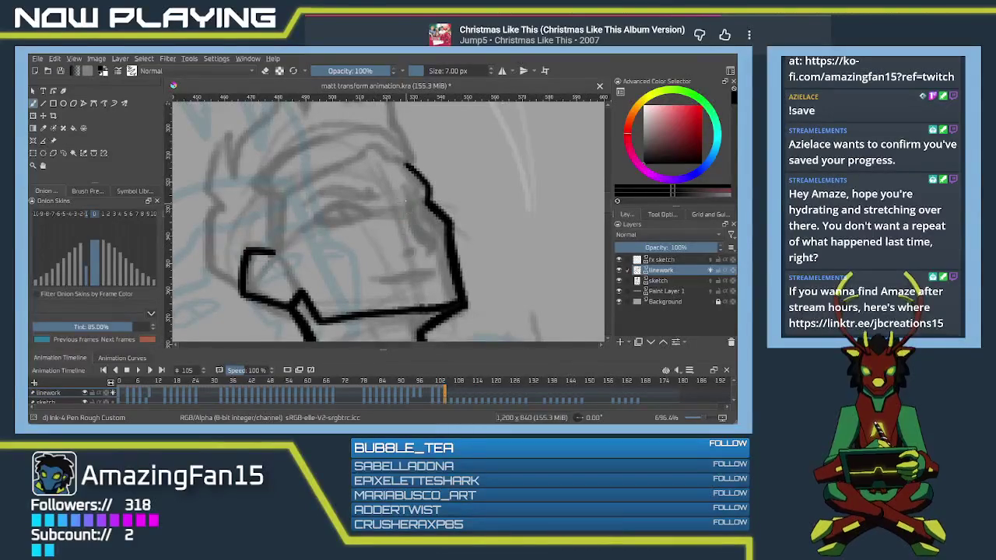
mouse_move(402, 199)
mouse_down()
mouse_move(417, 226)
mouse_move(434, 232)
mouse_up()
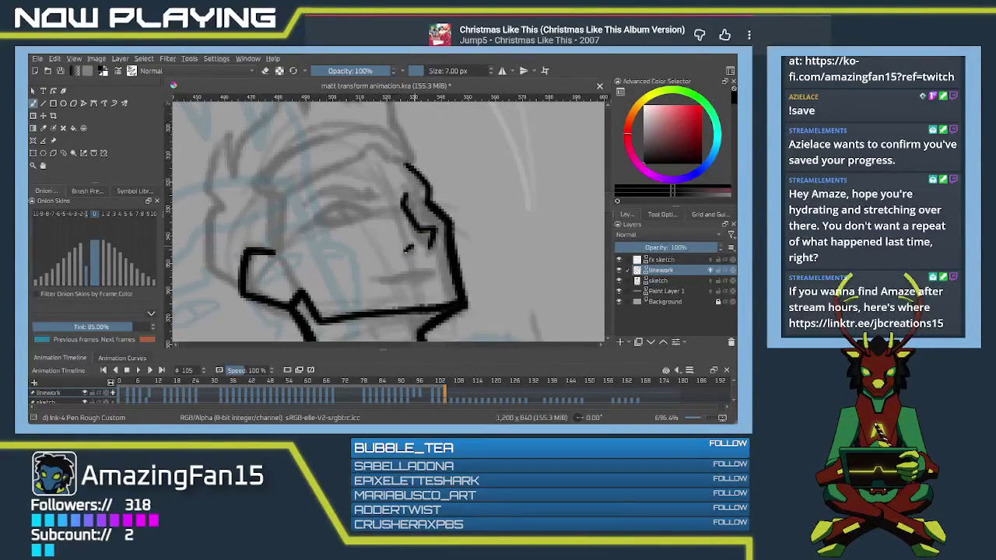
Step: Ink the mouth line and thicken it into a lip shape
drag(436, 231, 395, 245)
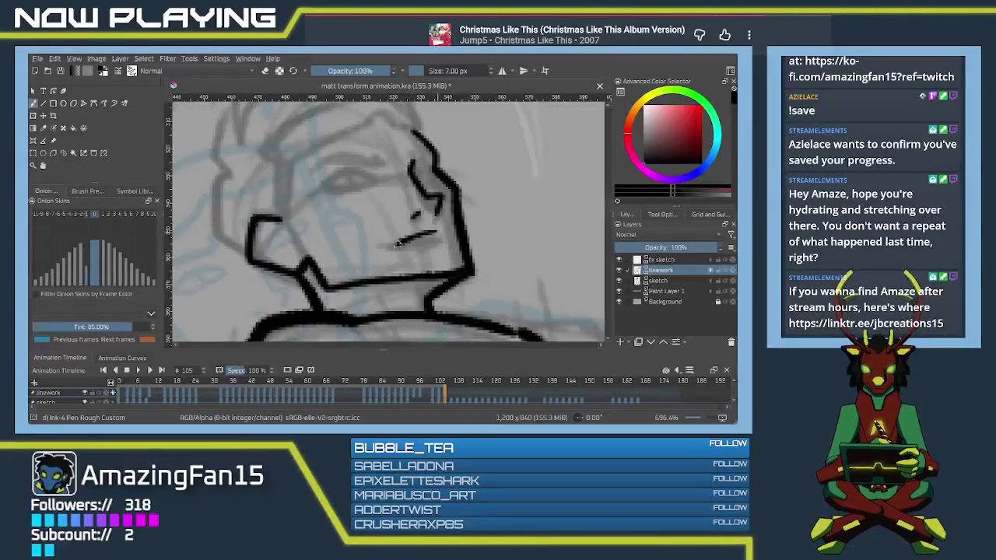
key(ctrl+z)
mouse_move(437, 231)
mouse_down()
mouse_move(365, 251)
mouse_move(415, 246)
mouse_move(447, 228)
mouse_move(399, 249)
mouse_up()
key(ctrl+z)
mouse_move(347, 222)
mouse_down()
mouse_move(397, 240)
mouse_move(391, 263)
mouse_up()
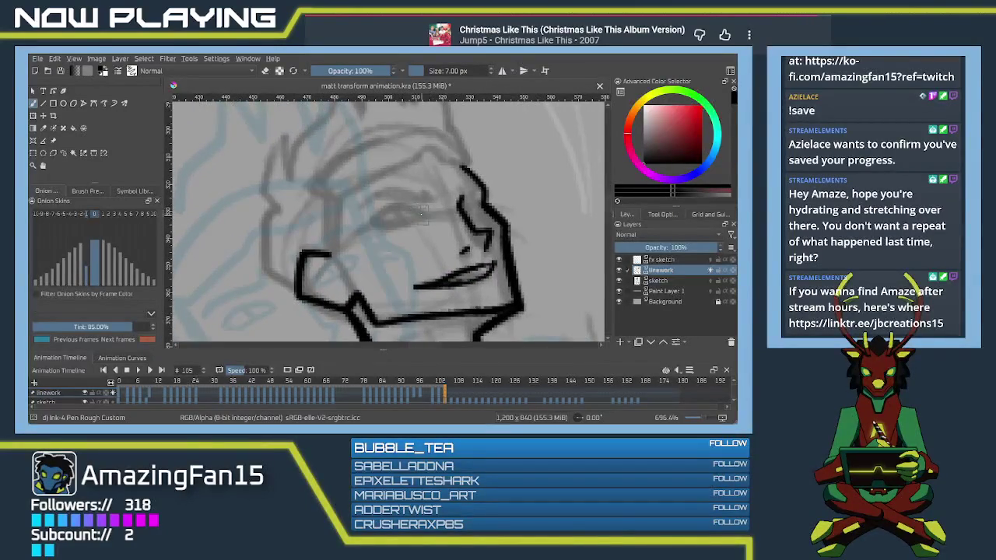
Step: Ink the upper eyelid to the eye corner, a jaw-corner mark and a line beside the nose
mouse_move(425, 212)
mouse_down()
mouse_move(405, 206)
mouse_move(369, 225)
mouse_move(388, 229)
mouse_move(424, 210)
mouse_move(372, 225)
mouse_up()
key(ctrl+z)
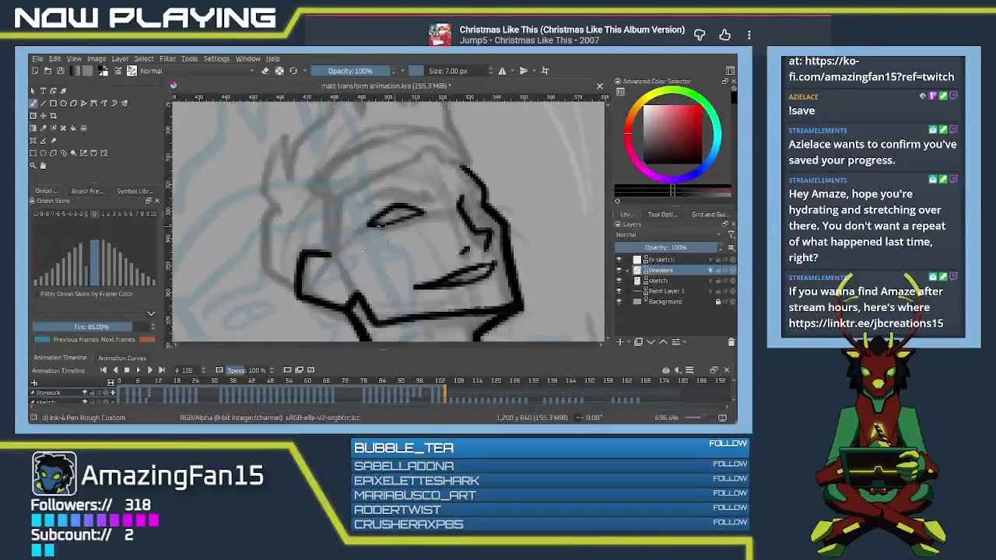
mouse_move(331, 273)
mouse_down()
mouse_move(316, 265)
mouse_move(338, 268)
mouse_up()
mouse_move(335, 232)
mouse_down()
mouse_move(355, 218)
mouse_move(397, 214)
mouse_up()
key(ctrl+z)
mouse_move(330, 238)
mouse_down()
mouse_move(386, 216)
mouse_move(433, 221)
mouse_up()
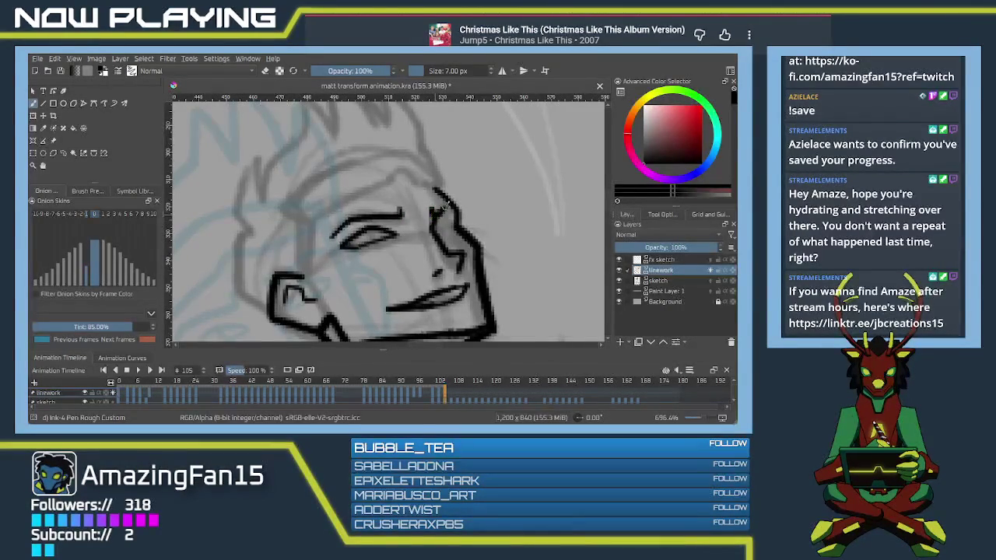
mouse_move(442, 215)
mouse_down()
mouse_move(457, 228)
mouse_move(448, 232)
mouse_up()
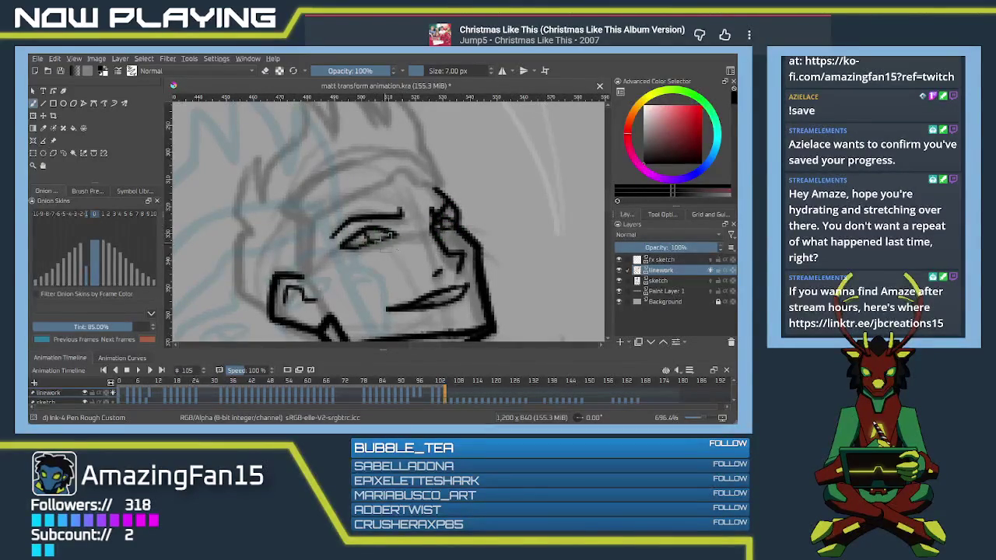
Step: Remove the black blot at the eye and save the animation file
drag(425, 308, 407, 301)
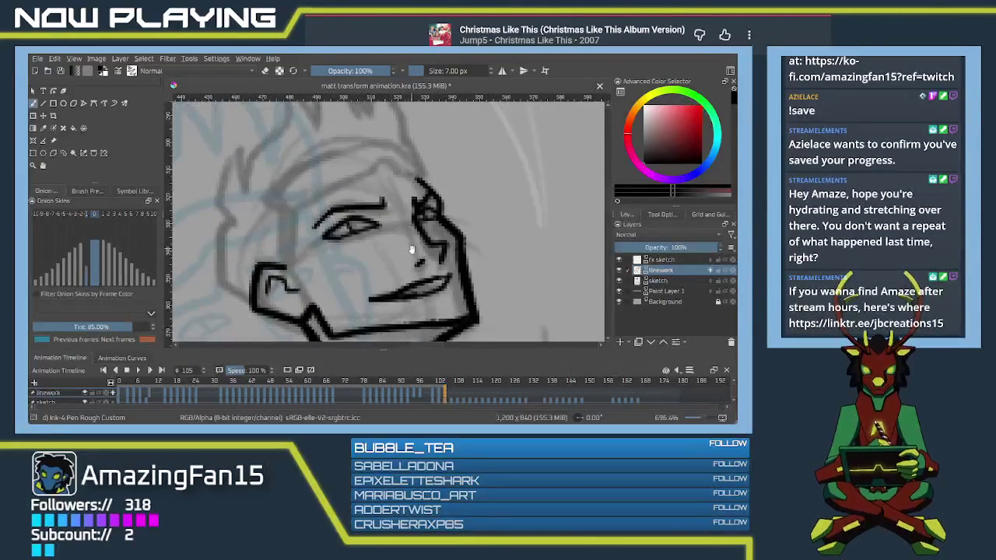
drag(360, 183, 428, 257)
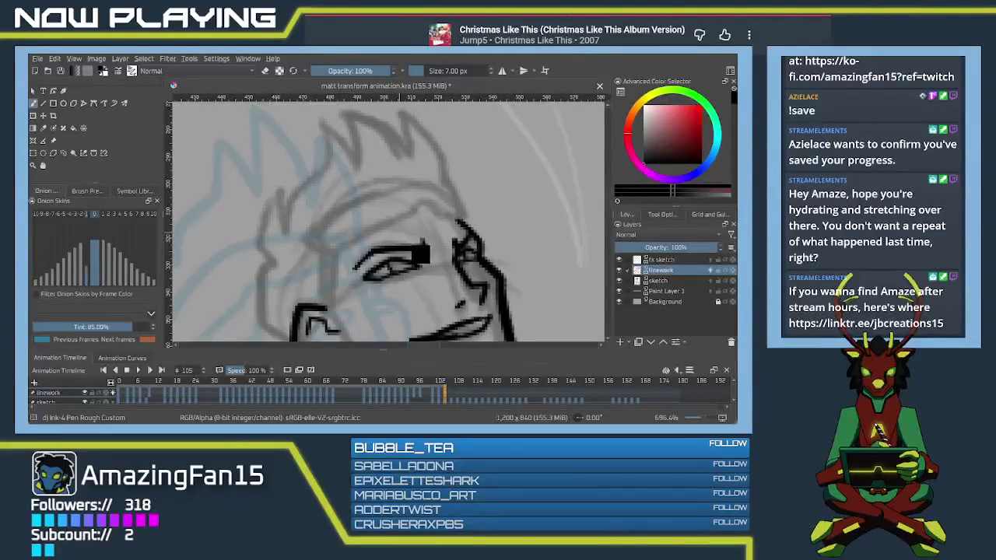
key(ctrl+z)
key(ctrl+s)
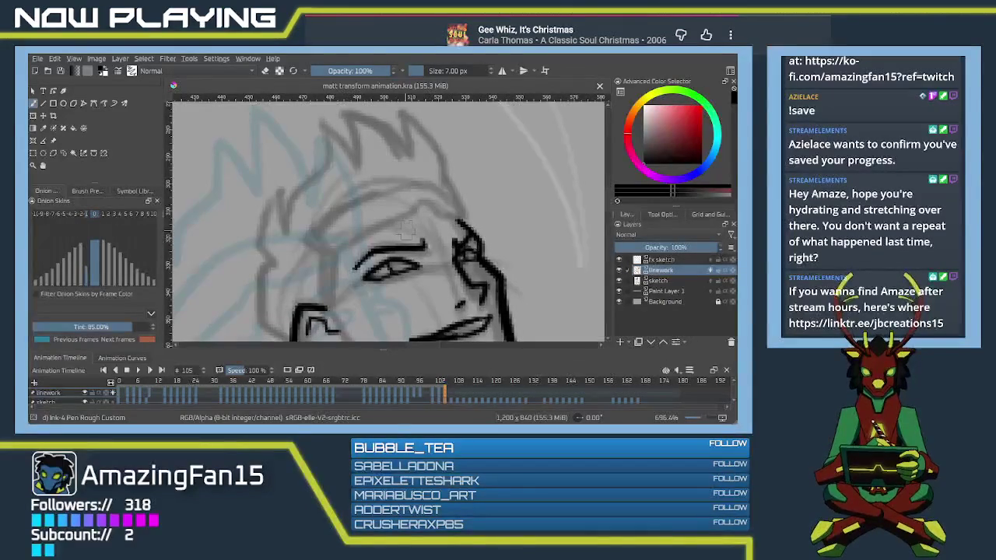
Step: Ink the arched eyebrow and the top and left outlines of the head
drag(420, 269, 433, 261)
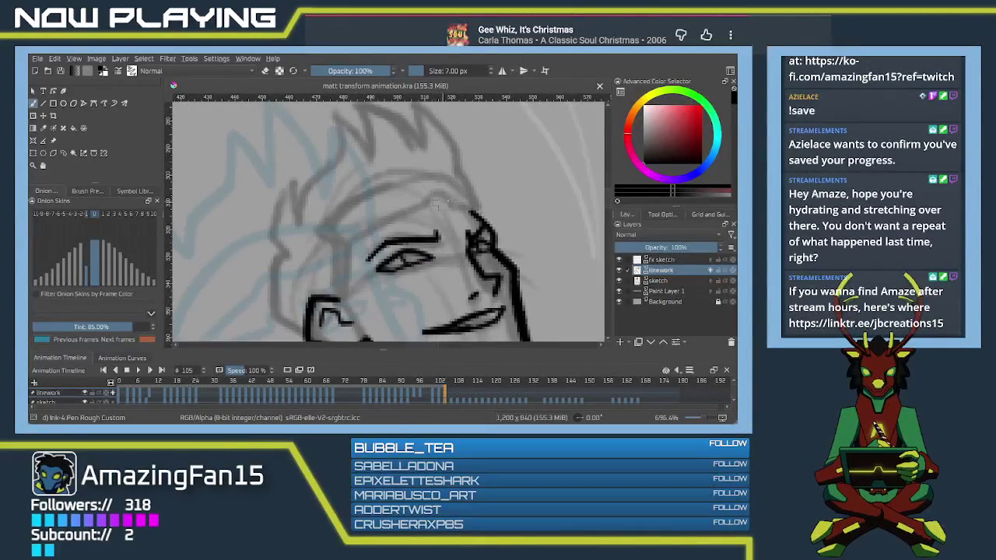
mouse_move(446, 201)
mouse_down()
mouse_move(416, 207)
mouse_move(425, 191)
mouse_move(451, 204)
mouse_move(337, 247)
mouse_move(359, 235)
mouse_move(310, 240)
mouse_move(339, 201)
mouse_move(393, 172)
mouse_move(474, 177)
mouse_move(482, 204)
mouse_up()
key(ctrl+z)
key(ctrl+z)
key(ctrl+z)
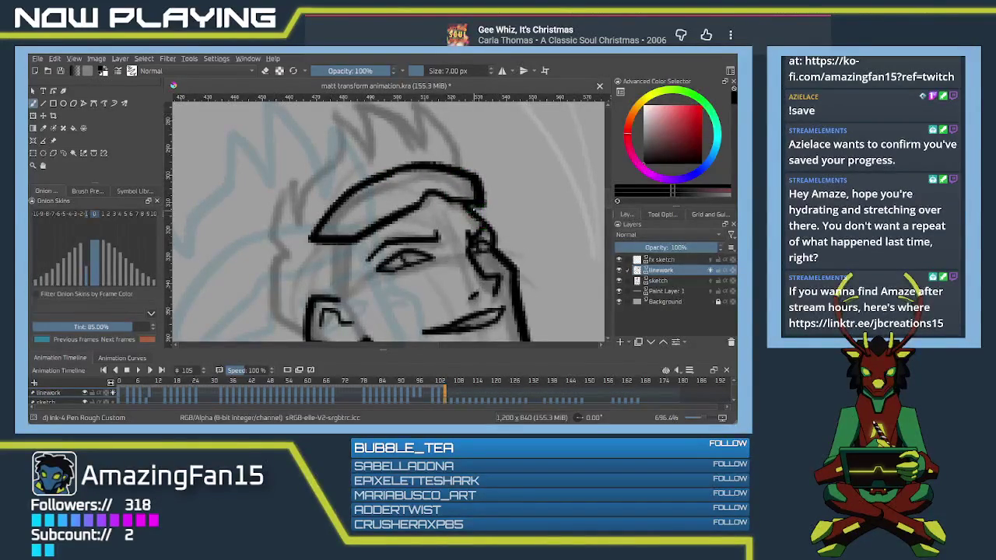
drag(470, 204, 505, 143)
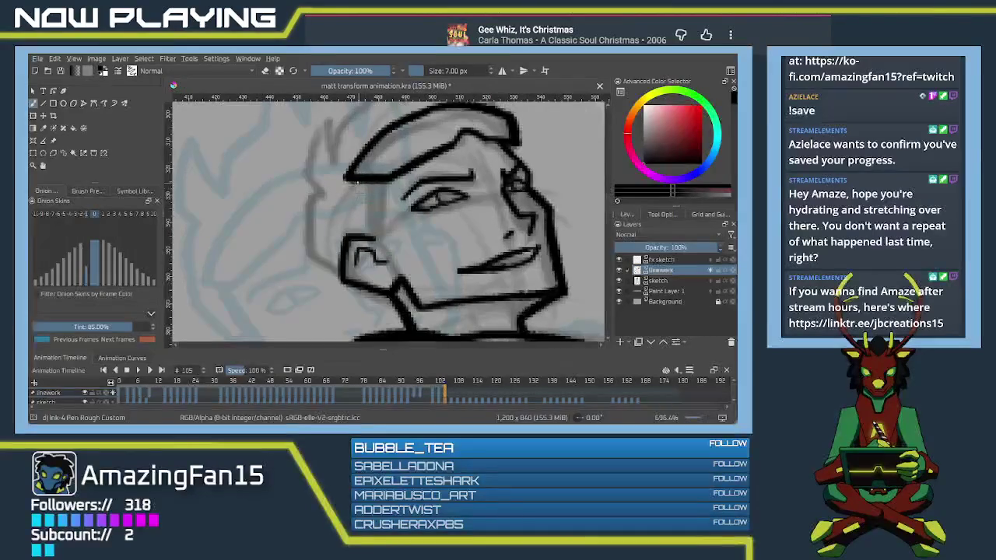
drag(363, 174, 359, 233)
key(ctrl+z)
mouse_move(363, 173)
mouse_down()
mouse_move(360, 238)
mouse_move(375, 240)
mouse_move(337, 274)
mouse_move(356, 238)
mouse_up()
key(ctrl+z)
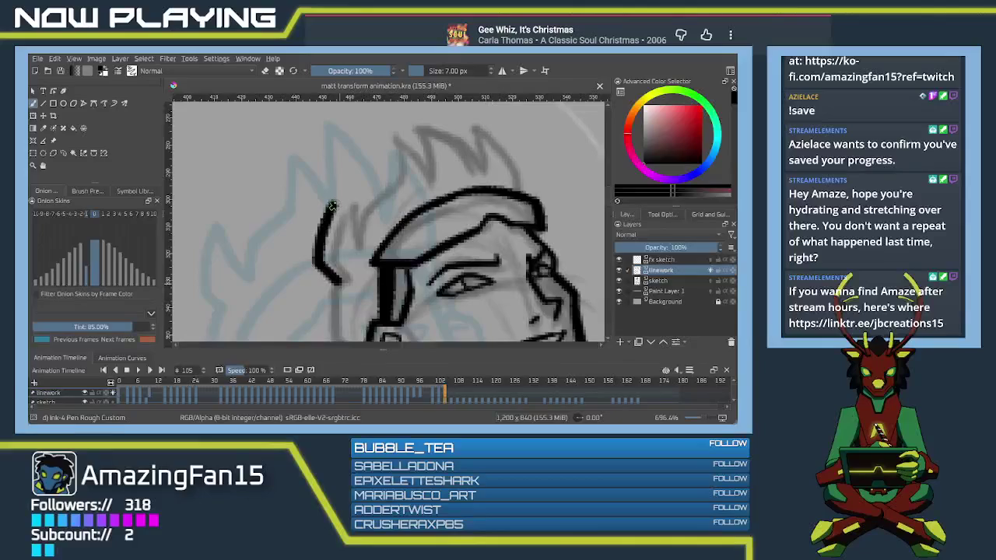
Step: Ink spiky hair strands on the left and an outer hair spike
key(ctrl+z)
drag(319, 276, 333, 204)
key(ctrl+z)
mouse_move(322, 277)
mouse_down()
mouse_move(342, 237)
mouse_move(350, 244)
mouse_up()
key(ctrl+z)
key(ctrl+z)
mouse_move(330, 208)
mouse_down()
mouse_move(351, 252)
mouse_move(400, 178)
mouse_move(366, 241)
mouse_move(362, 194)
mouse_move(397, 231)
mouse_move(377, 167)
mouse_move(454, 233)
mouse_up()
key(ctrl+z)
mouse_move(377, 163)
mouse_down()
mouse_move(492, 265)
mouse_move(315, 211)
mouse_move(354, 285)
mouse_move(350, 180)
mouse_move(384, 216)
mouse_move(435, 223)
mouse_up()
key(ctrl+z)
Step: Zoom in on the hand and ink the first finger's line
scroll(436, 224, down, 1)
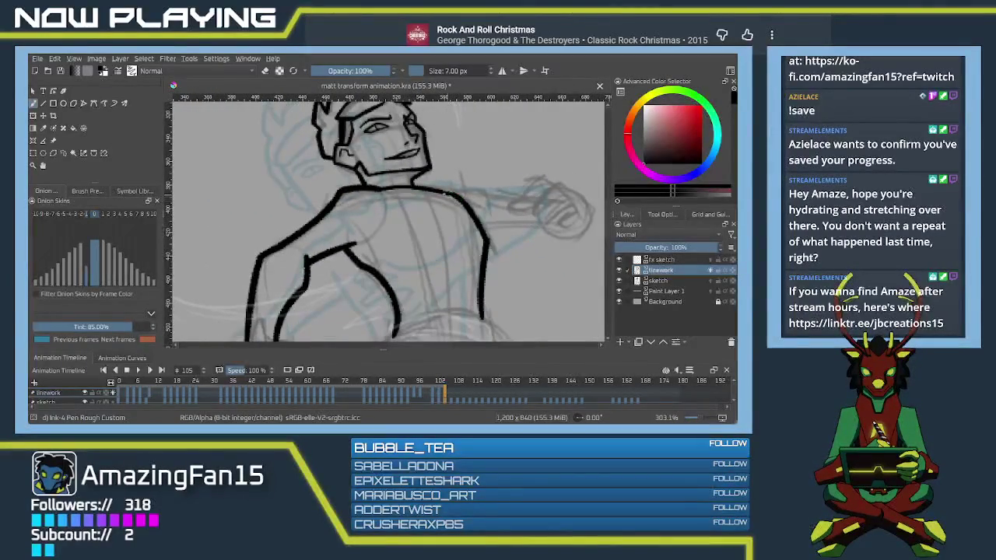
drag(461, 204, 396, 229)
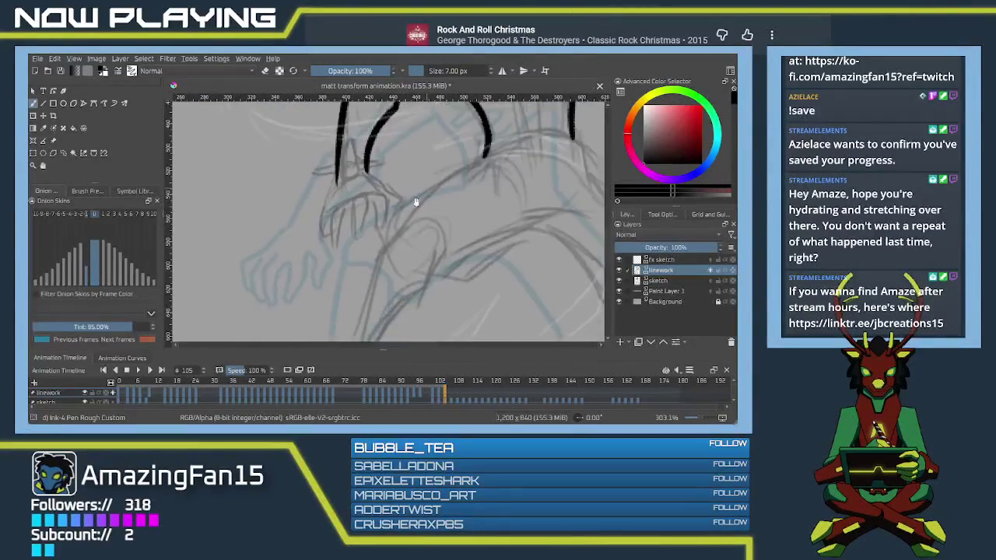
scroll(396, 230, up, 1)
scroll(393, 226, up, 1)
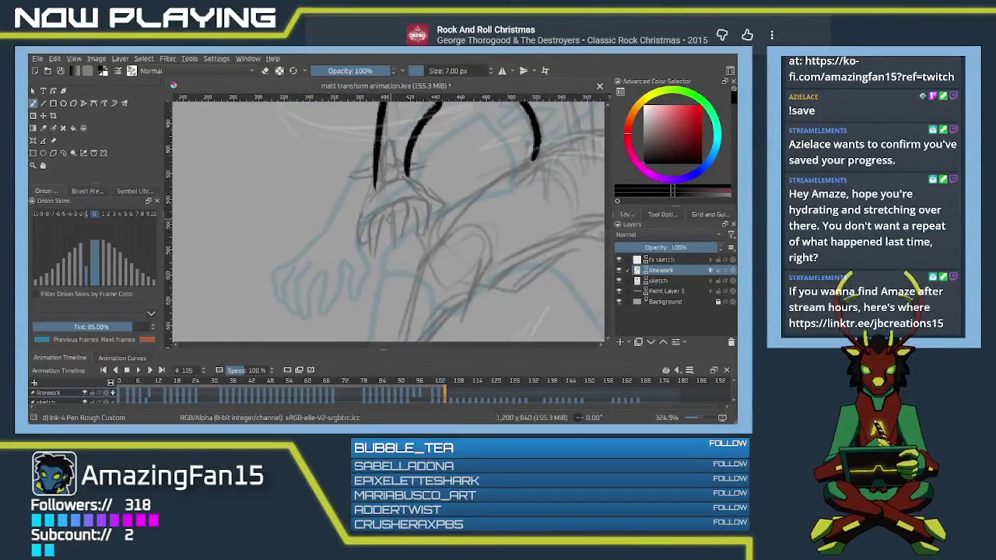
scroll(387, 221, up, 1)
scroll(389, 203, up, 1)
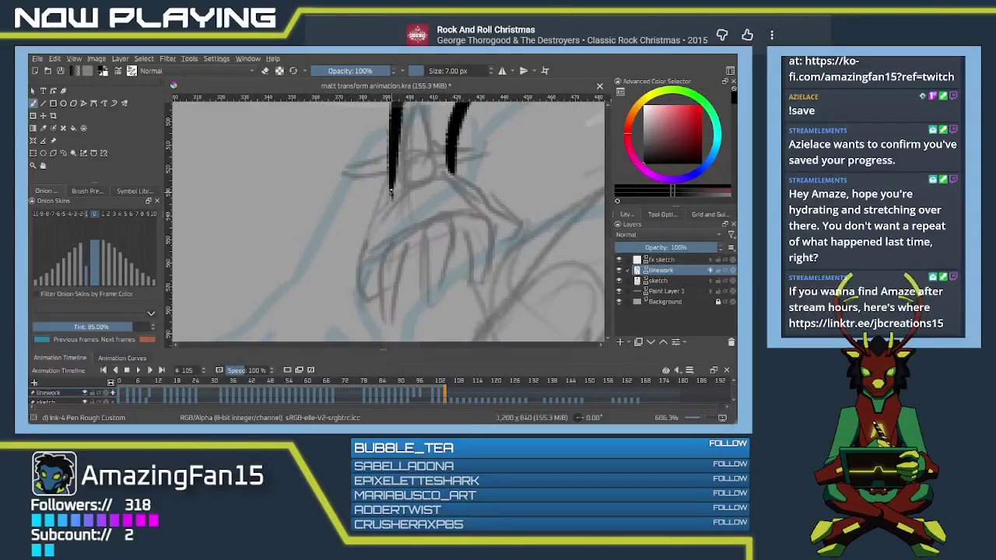
drag(391, 190, 360, 244)
key(ctrl+z)
drag(392, 178, 360, 244)
key(ctrl+z)
drag(391, 181, 362, 244)
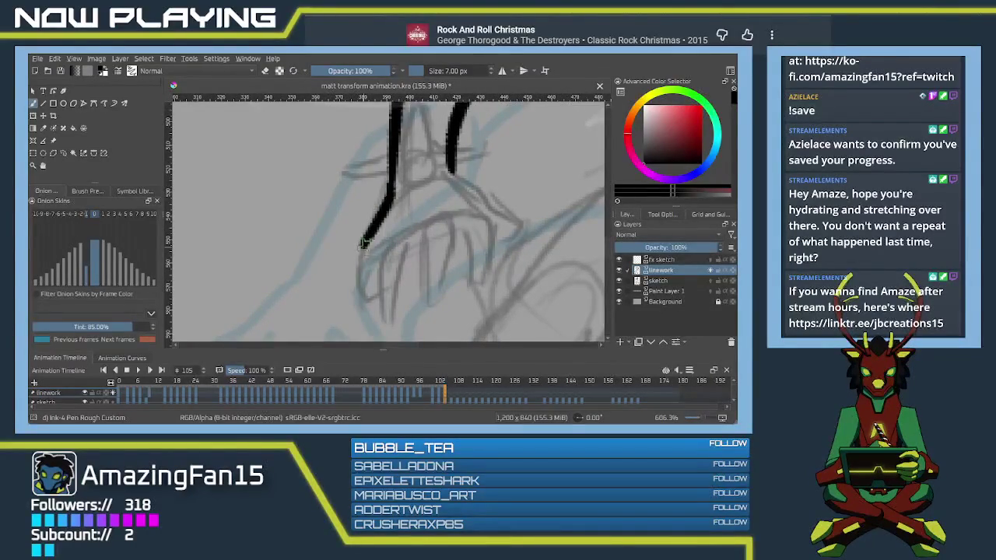
scroll(363, 242, down, 1)
Step: Ink the outer finger curves and the arch joining the fingers
drag(470, 168, 469, 250)
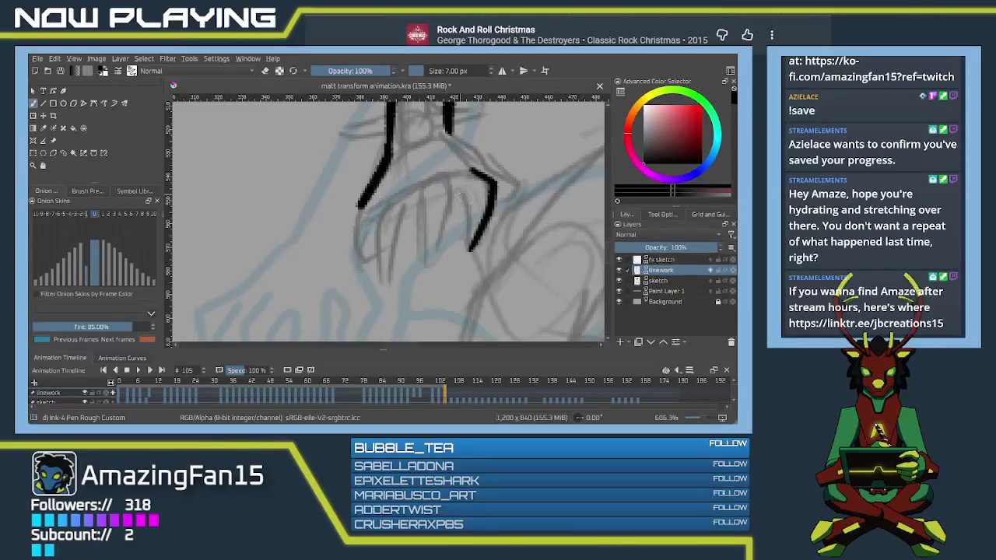
drag(460, 188, 465, 251)
key(ctrl+z)
mouse_move(459, 188)
mouse_down()
mouse_move(456, 247)
mouse_move(472, 246)
mouse_up()
mouse_move(433, 178)
mouse_down()
mouse_move(455, 193)
mouse_move(432, 263)
mouse_up()
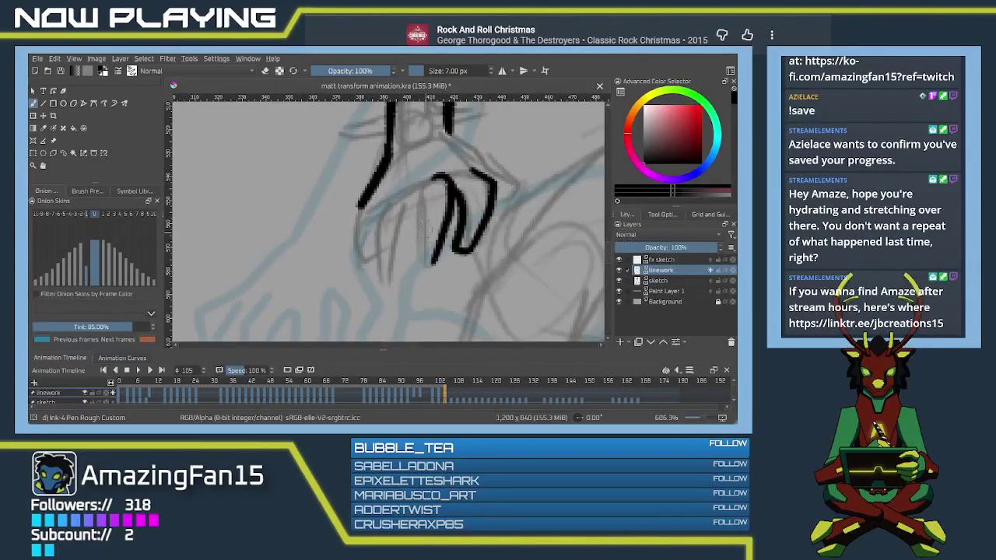
drag(419, 190, 419, 262)
key(ctrl+z)
mouse_move(416, 198)
mouse_down()
mouse_move(419, 265)
mouse_move(438, 251)
mouse_up()
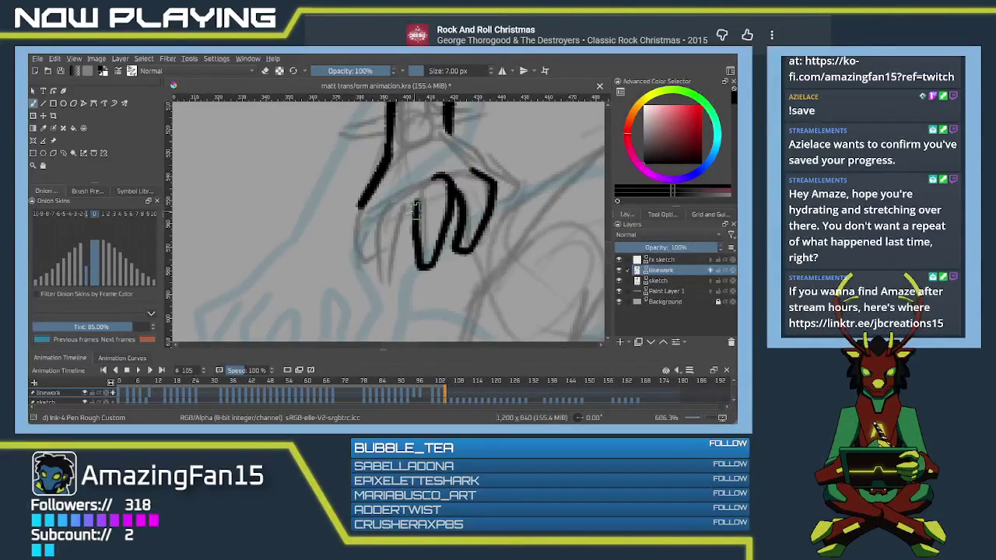
Step: Join the fingers into a W shape, close the hand's left outline and connect the wrist
drag(391, 198, 382, 282)
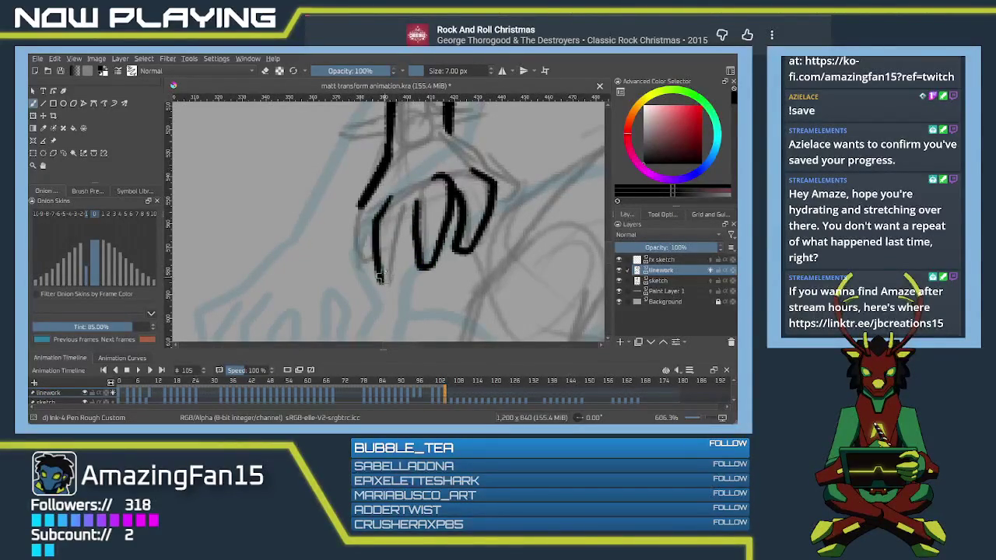
drag(419, 201, 384, 282)
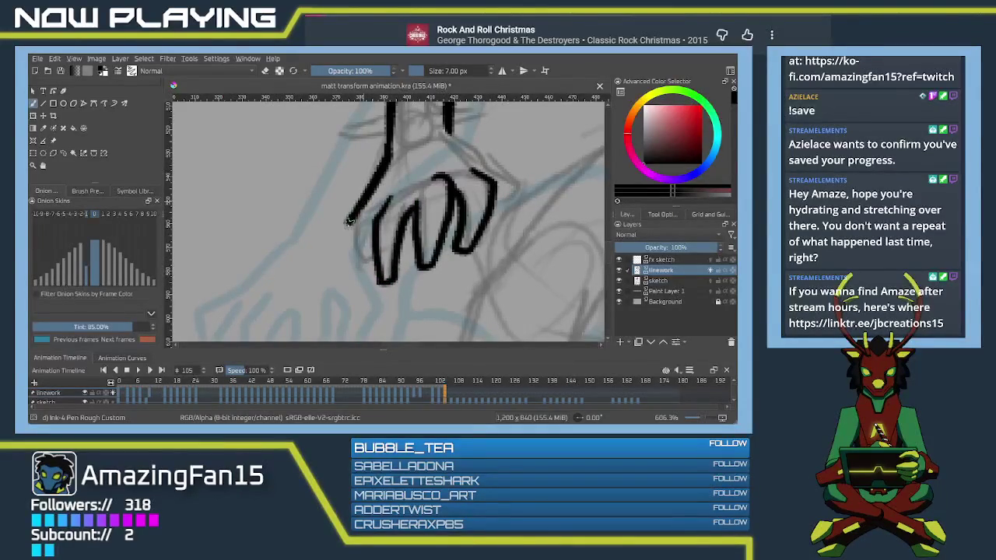
mouse_move(364, 195)
mouse_down()
mouse_move(349, 222)
mouse_move(351, 256)
mouse_move(366, 280)
mouse_move(380, 279)
mouse_move(338, 304)
mouse_up()
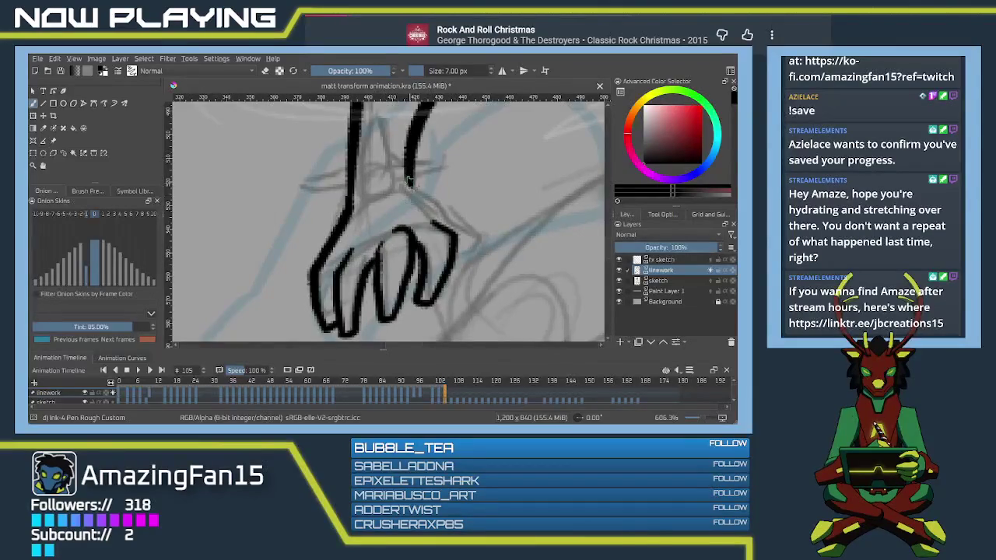
drag(434, 225, 412, 201)
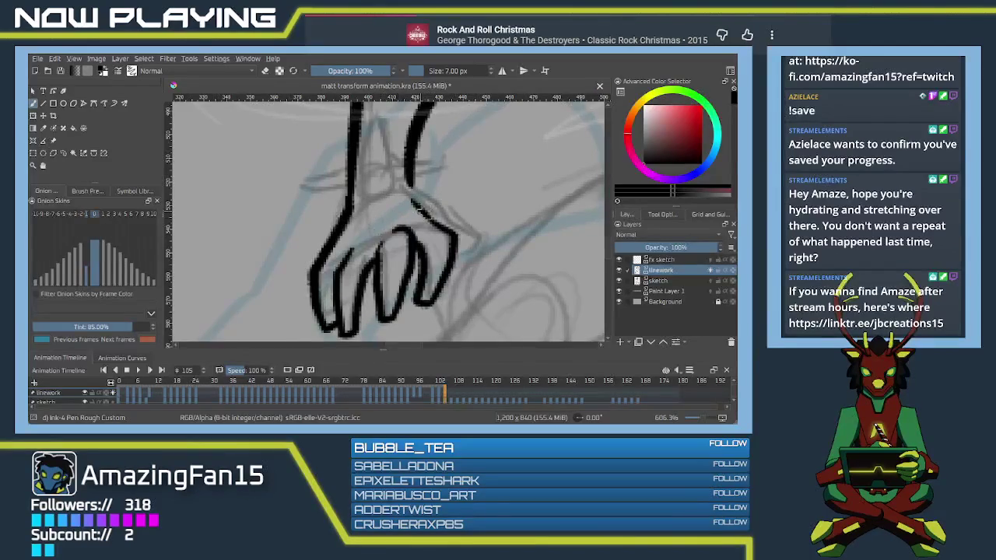
mouse_move(418, 183)
mouse_down()
mouse_move(479, 245)
mouse_move(455, 250)
mouse_up()
Step: Ink the shoulder line and a single curved arc on the head's right side
scroll(414, 250, up, 2)
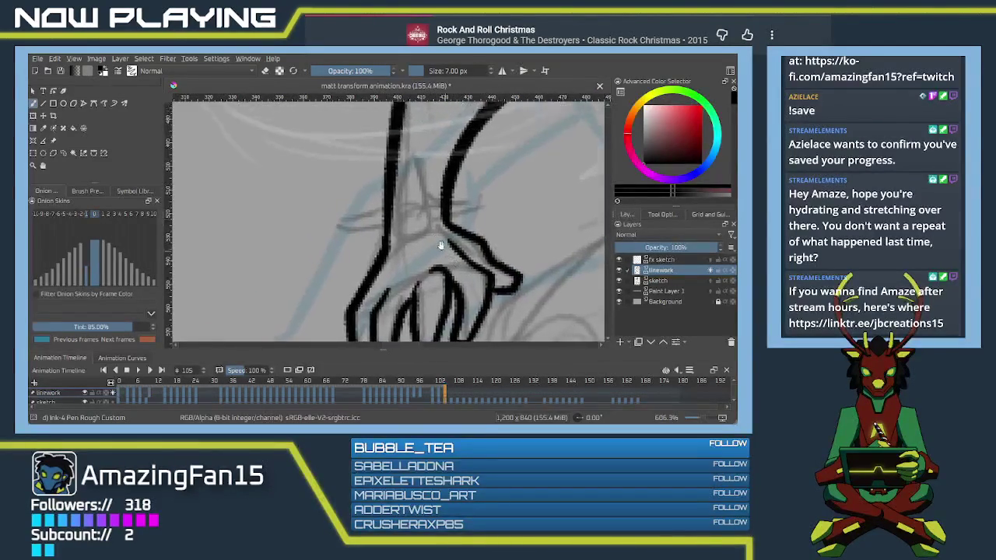
scroll(414, 250, up, 2)
scroll(389, 210, down, 2)
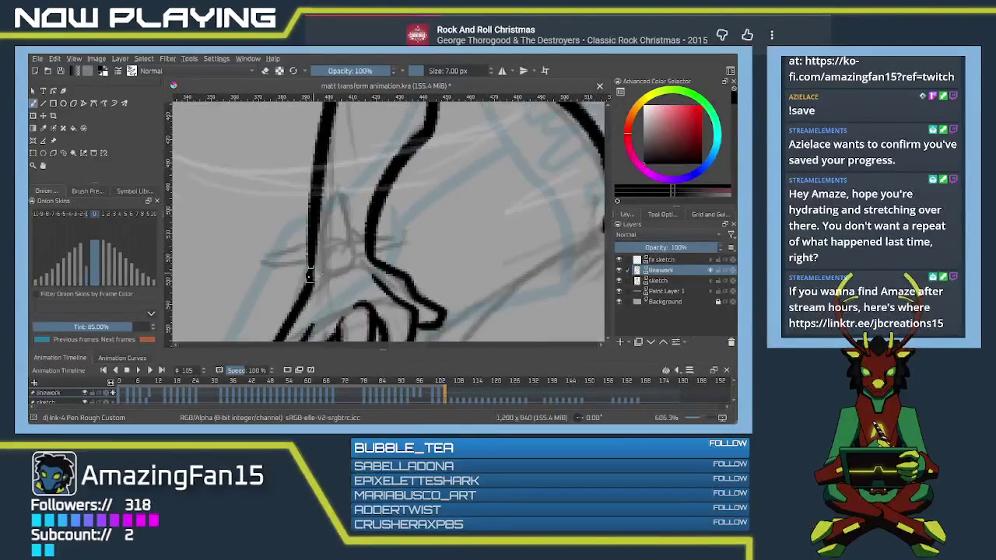
mouse_move(371, 261)
mouse_down()
mouse_move(381, 230)
mouse_move(426, 260)
mouse_up()
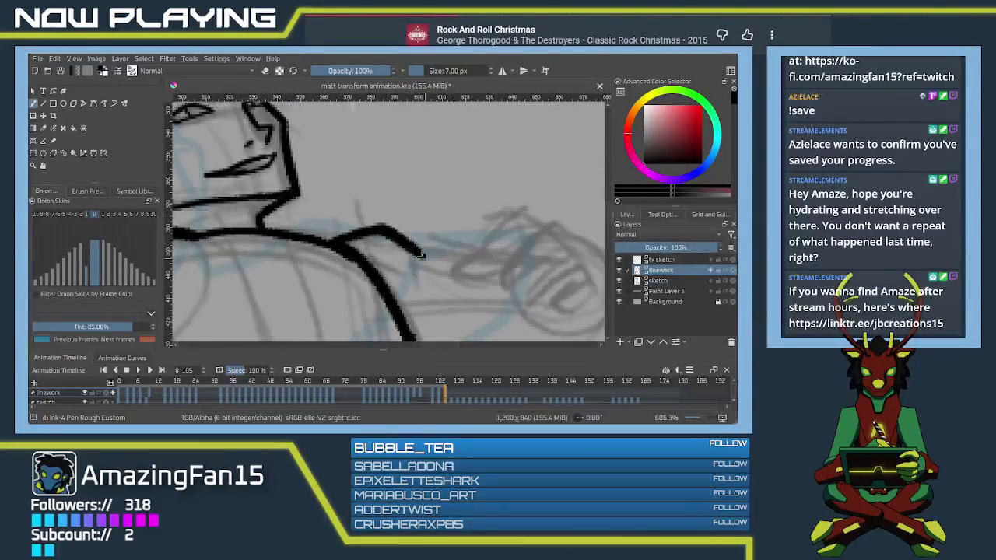
mouse_move(439, 331)
mouse_down()
mouse_move(385, 261)
mouse_move(579, 226)
mouse_up()
drag(506, 155, 576, 243)
key(ctrl+z)
mouse_move(504, 154)
mouse_down()
mouse_move(574, 185)
mouse_move(576, 246)
mouse_up()
key(ctrl+z)
key(ctrl+z)
mouse_move(501, 151)
mouse_down()
mouse_move(565, 181)
mouse_move(573, 237)
mouse_up()
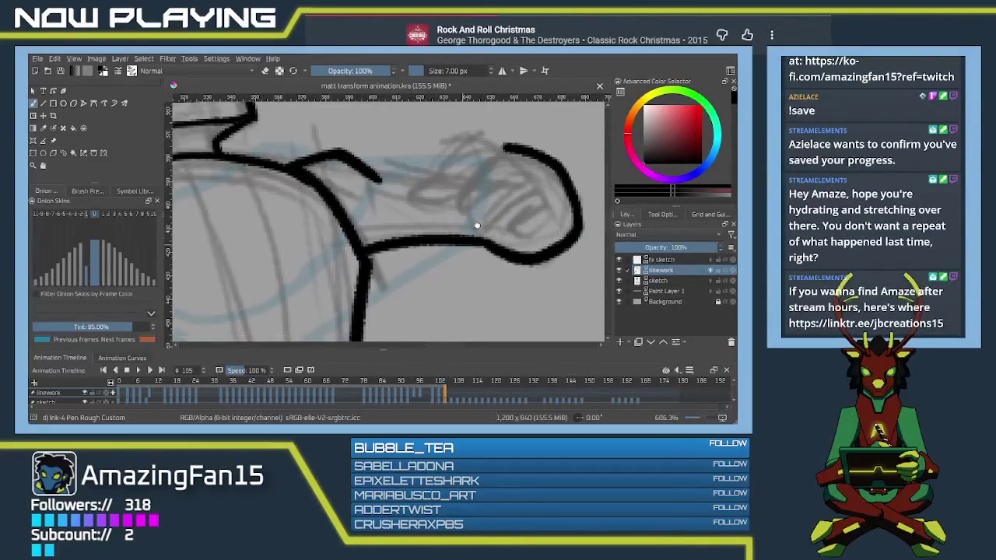
Step: Erase the stroke's overshooting tail, then extend the trimmed line to the right
drag(372, 193, 481, 220)
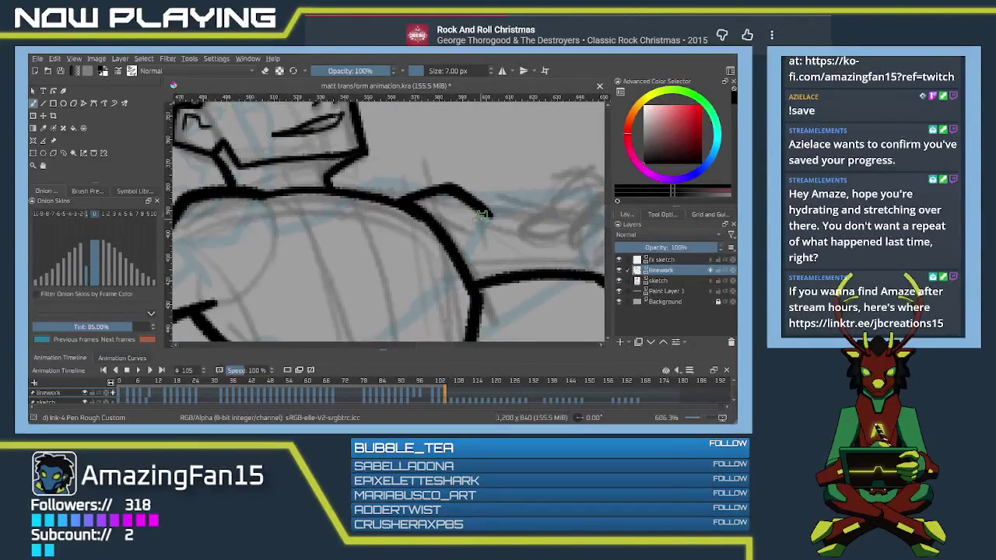
key(e)
mouse_move(487, 214)
mouse_down()
mouse_move(473, 203)
mouse_move(549, 207)
mouse_up()
key(e)
mouse_move(478, 298)
mouse_down()
mouse_move(444, 216)
mouse_move(345, 232)
mouse_up()
Step: Zoom out and ink the arm outline curving down-left
scroll(345, 232, down, 2)
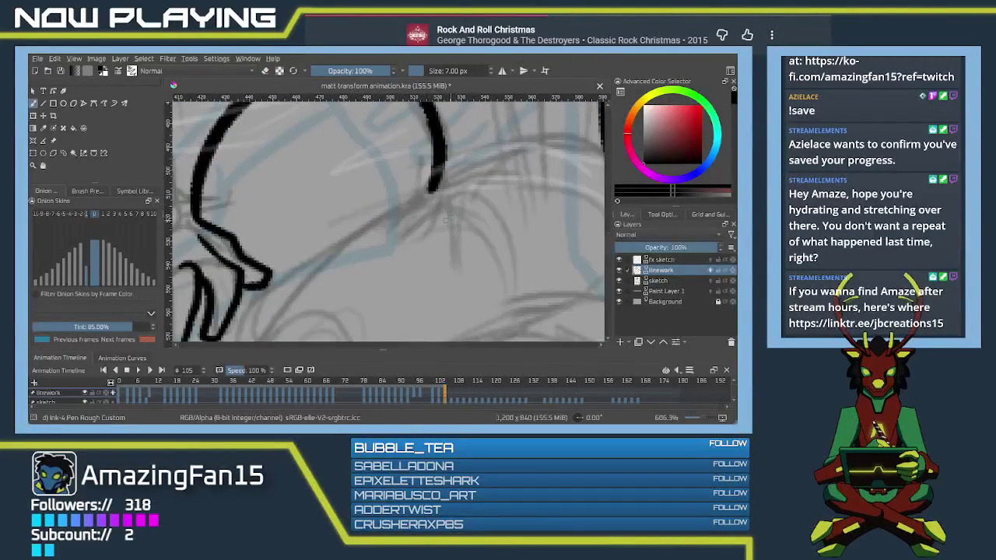
key(minus)
scroll(439, 227, down, 2)
scroll(444, 202, down, 1)
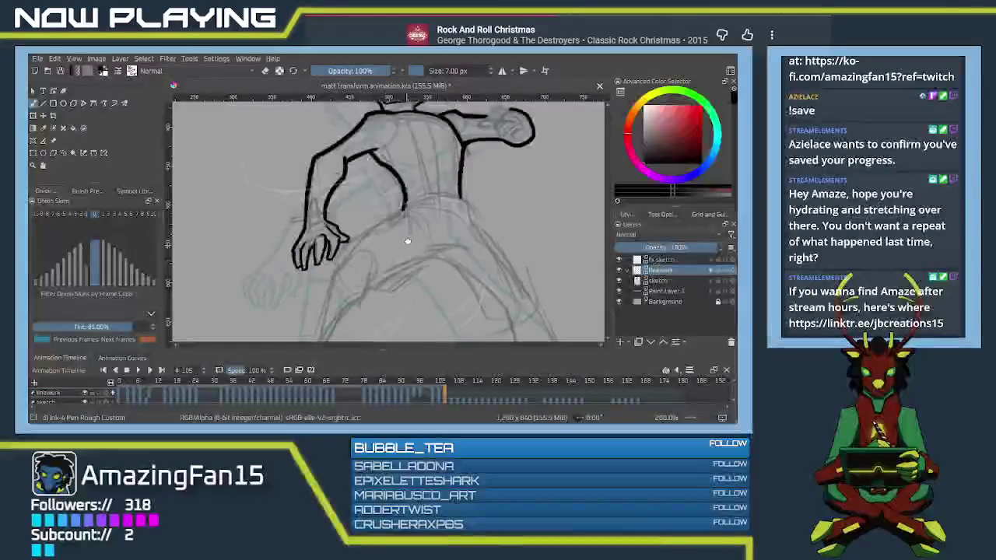
drag(450, 173, 389, 220)
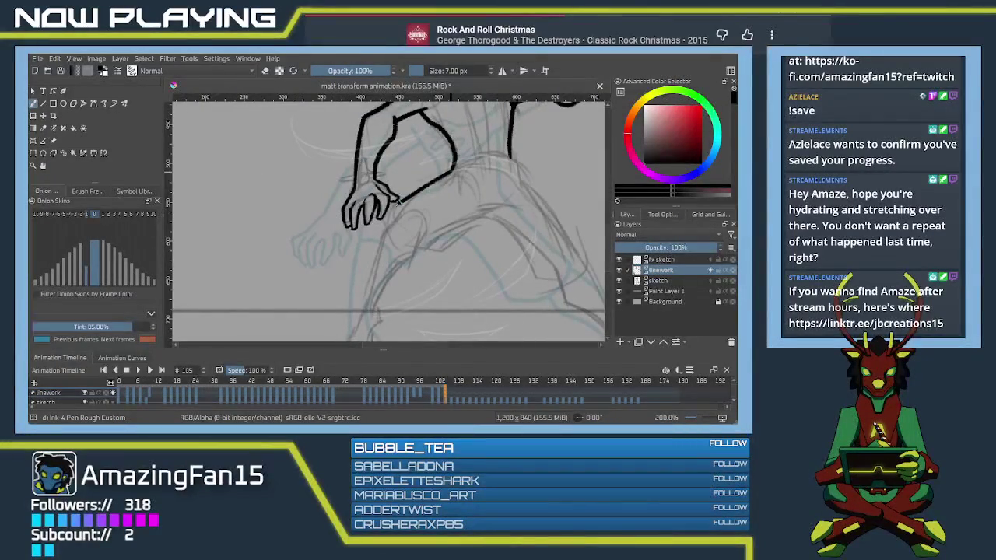
key(ctrl+z)
mouse_move(453, 166)
mouse_down()
mouse_move(397, 220)
mouse_move(423, 247)
mouse_move(490, 221)
mouse_move(431, 191)
mouse_move(476, 247)
mouse_move(501, 255)
mouse_move(524, 225)
mouse_up()
key(ctrl+z)
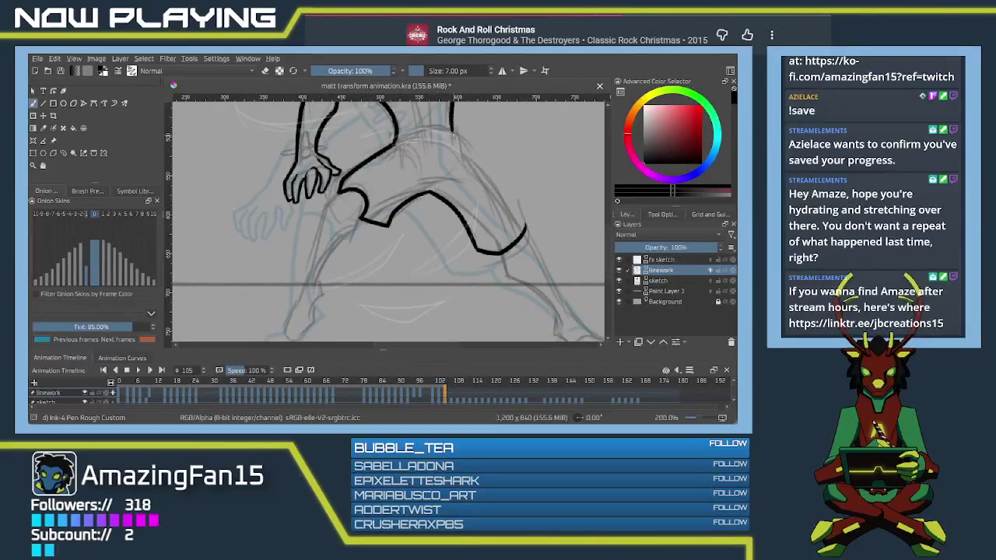
Step: Ink the outer leg outline down to the right with a cleaner end
mouse_move(451, 123)
mouse_down()
mouse_move(462, 151)
mouse_move(528, 218)
mouse_up()
key(ctrl+z)
mouse_move(462, 150)
mouse_down()
mouse_move(526, 222)
mouse_move(521, 237)
mouse_up()
key(e)
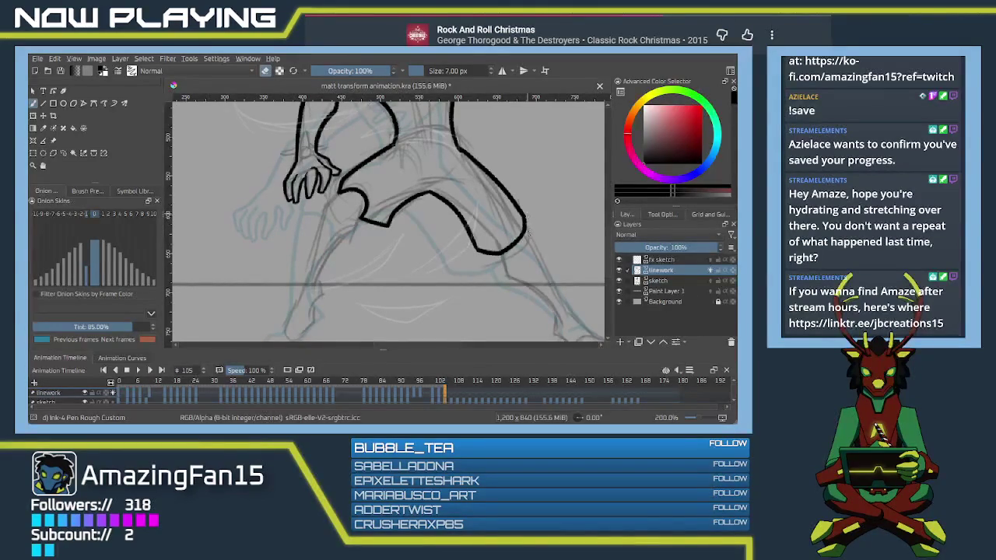
key(e)
scroll(467, 249, up, 5)
scroll(386, 268, right, 2)
scroll(386, 269, down, 3)
scroll(413, 249, left, 5)
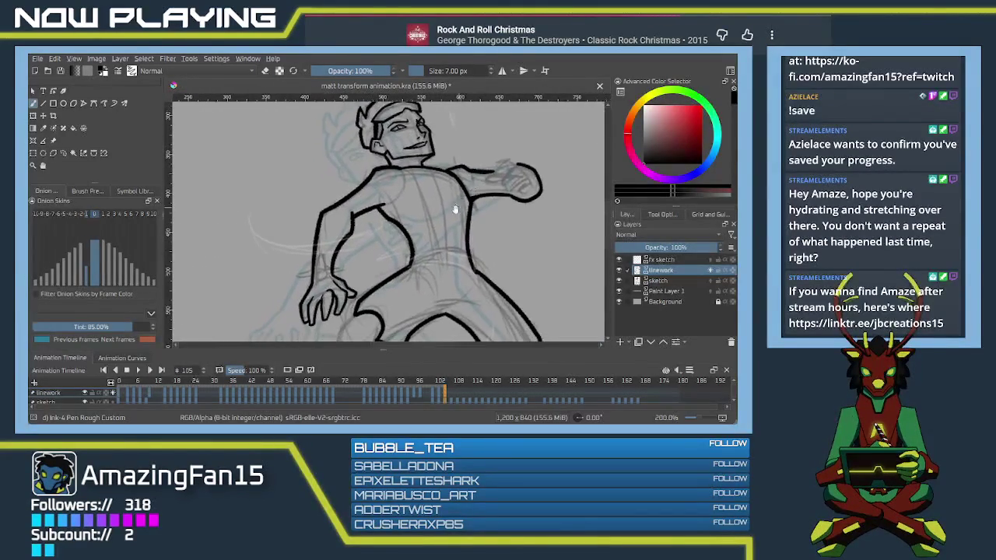
scroll(433, 228, down, 2)
scroll(434, 230, down, 2)
scroll(424, 238, left, 2)
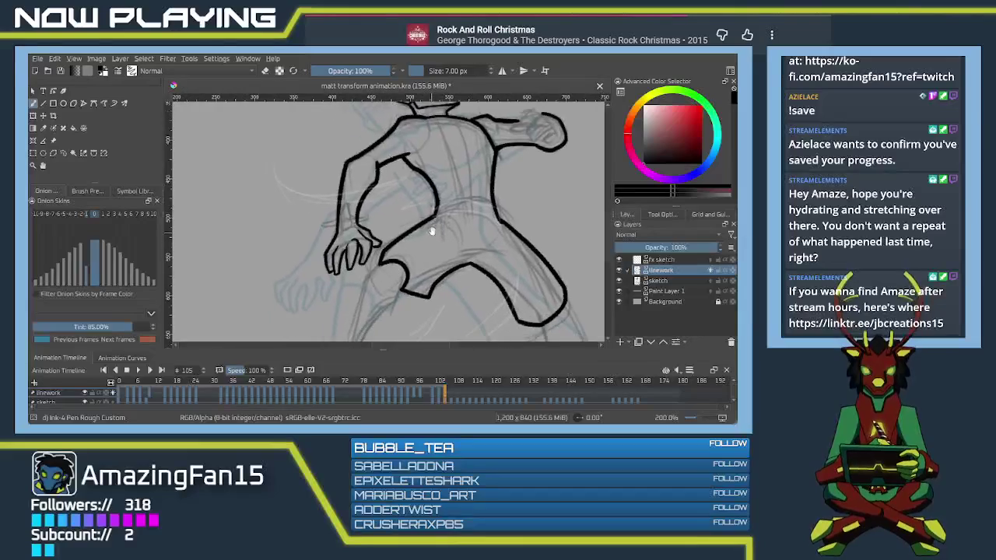
scroll(421, 241, up, 2)
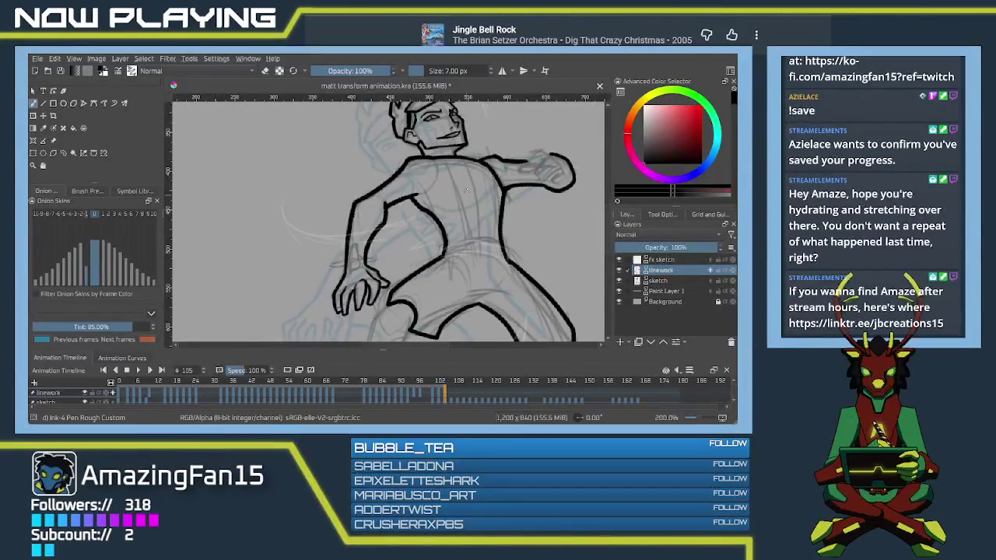
drag(467, 188, 414, 255)
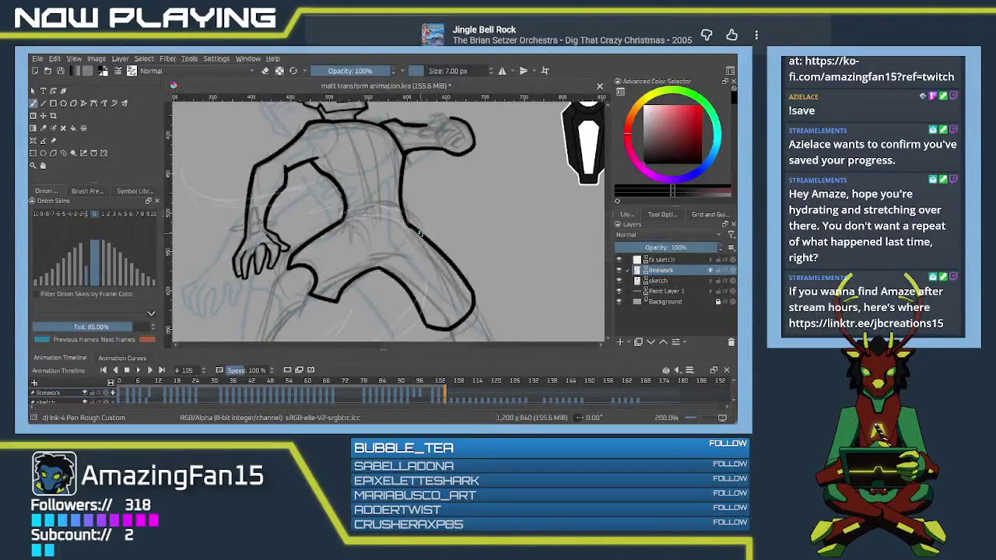
Step: Ink the leg line down from the curve to the hoof
mouse_move(424, 238)
mouse_down()
mouse_move(463, 180)
mouse_move(438, 186)
mouse_move(410, 226)
mouse_up()
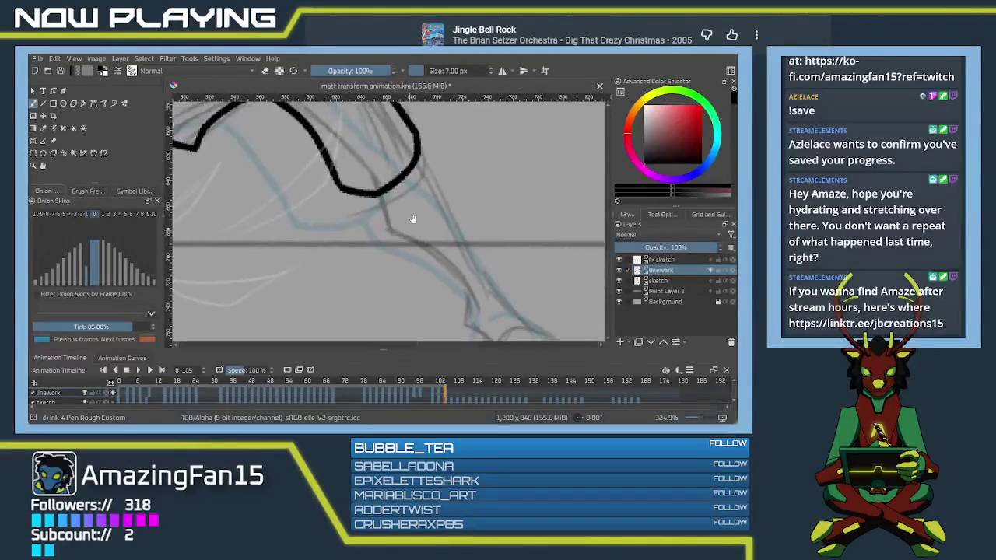
mouse_move(372, 194)
mouse_down()
mouse_move(381, 224)
mouse_move(360, 189)
mouse_move(436, 257)
mouse_up()
key(ctrl+z)
drag(360, 189, 441, 260)
key(ctrl+z)
drag(359, 188, 434, 258)
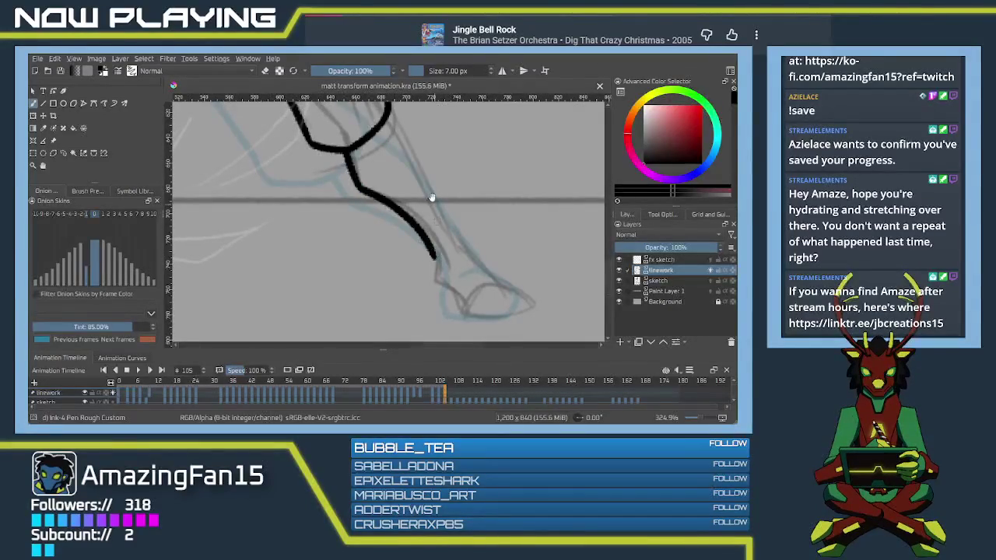
Step: Ink the back and front of the leg and the hoof front curving to its bottom
drag(437, 222, 435, 256)
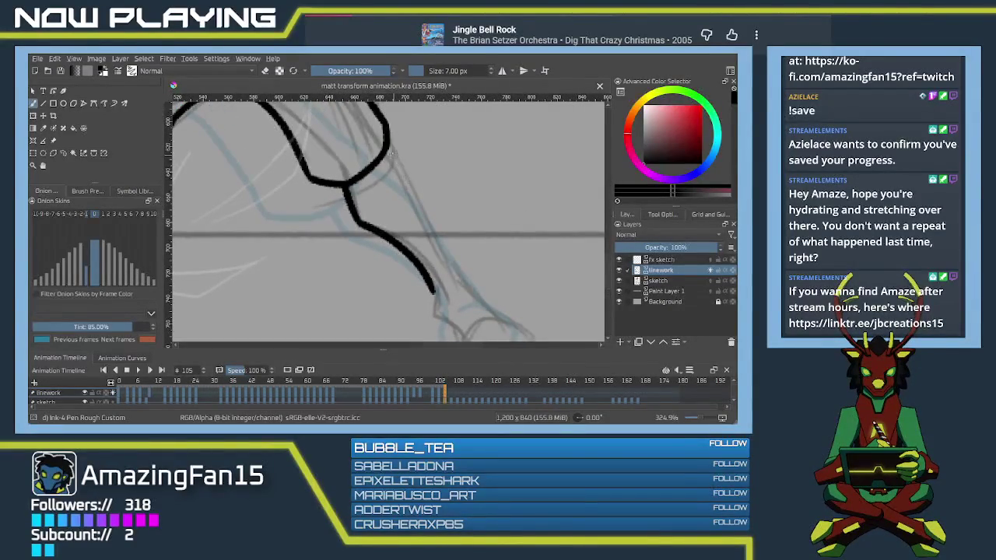
mouse_move(387, 150)
mouse_down()
mouse_move(424, 189)
mouse_move(462, 287)
mouse_up()
key(ctrl+z)
key(ctrl+z)
mouse_move(387, 151)
mouse_down()
mouse_move(459, 277)
mouse_move(436, 208)
mouse_move(407, 249)
mouse_move(440, 290)
mouse_move(489, 290)
mouse_up()
key(ctrl+z)
mouse_move(438, 224)
mouse_down()
mouse_move(477, 251)
mouse_move(477, 291)
mouse_up()
key(ctrl+z)
drag(475, 252, 470, 289)
Step: Ink a contour stroke running down-left along the limb sketch
scroll(436, 284, up, 5)
scroll(413, 279, left, 5)
scroll(404, 277, left, 5)
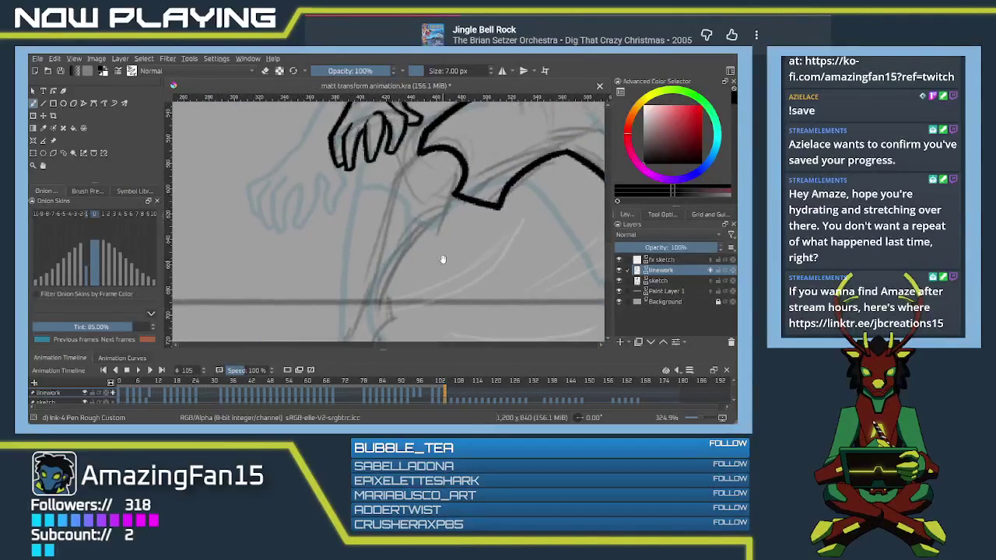
scroll(467, 160, down, 3)
mouse_move(467, 152)
mouse_down()
mouse_move(454, 182)
mouse_move(466, 149)
mouse_up()
key(e)
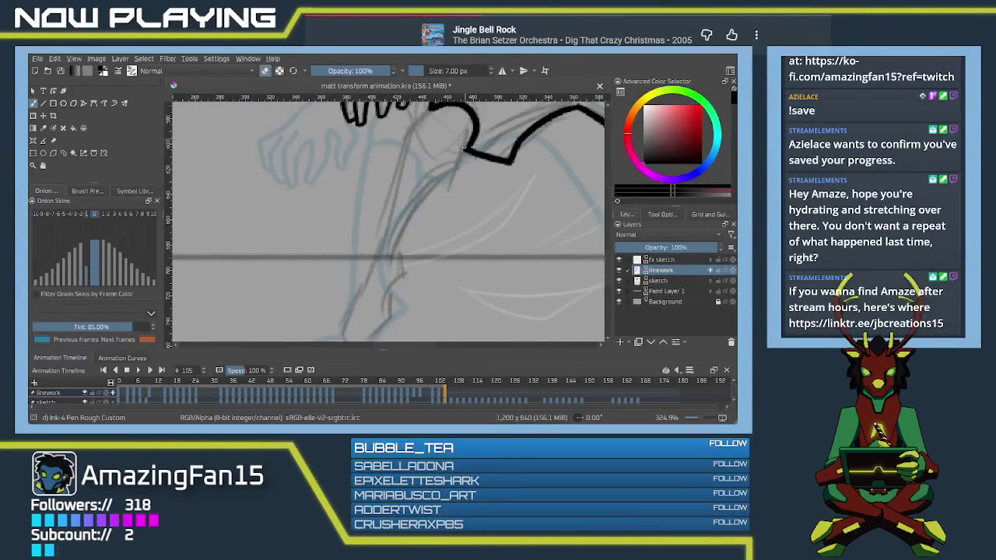
key(e)
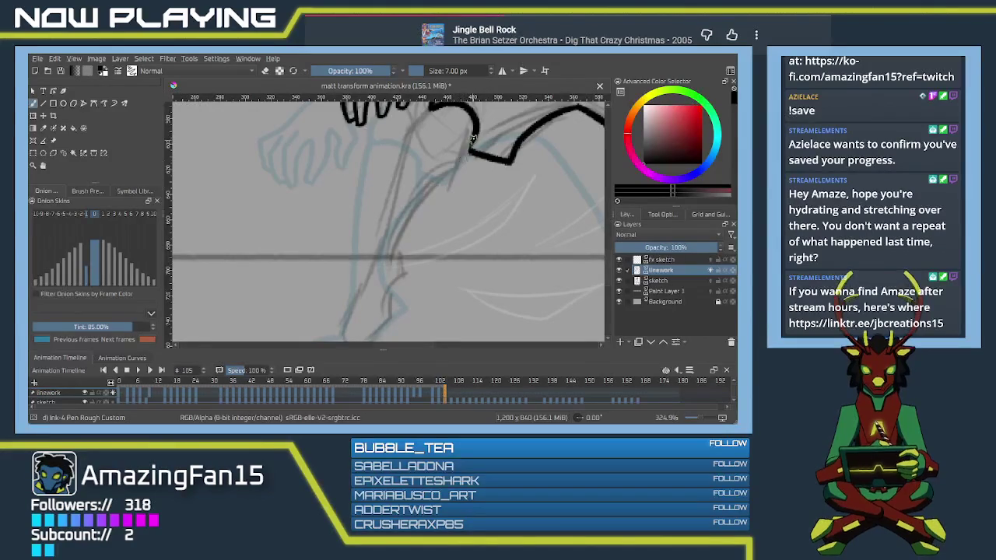
key(ctrl+z)
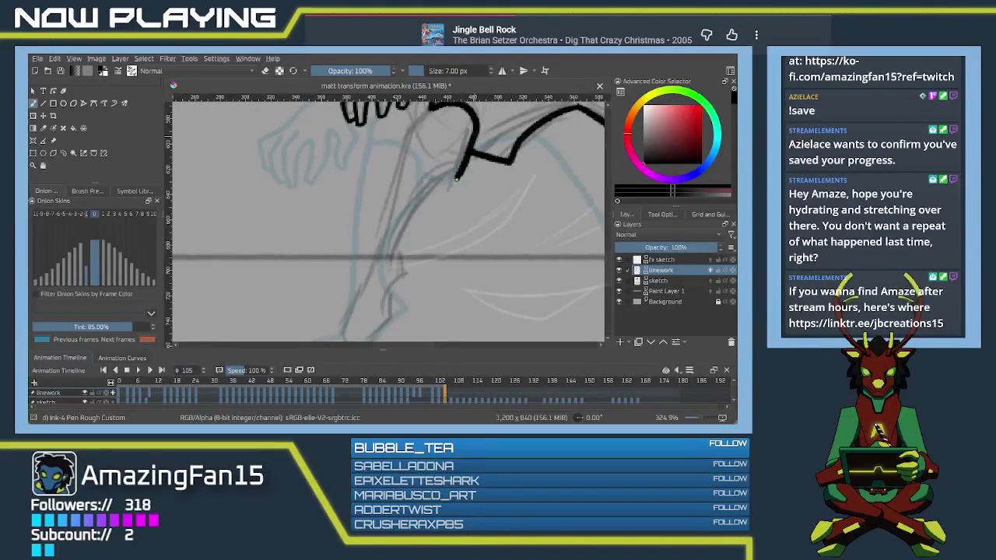
scroll(472, 139, down, 2)
drag(474, 143, 416, 222)
key(ctrl+z)
drag(473, 144, 422, 218)
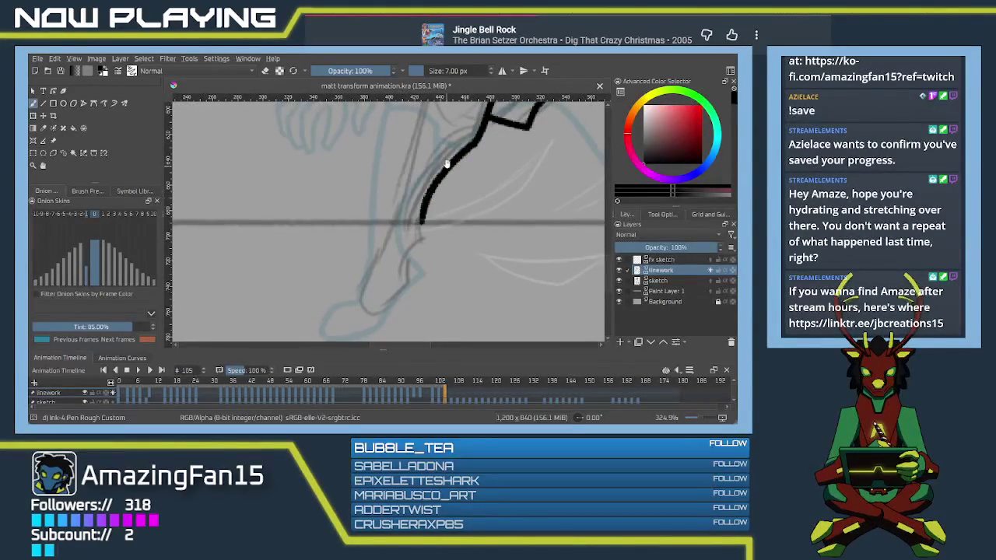
Step: Ink the limb's long left contour line down to its lower end
scroll(423, 212, up, 2)
mouse_move(455, 117)
mouse_down()
mouse_move(421, 147)
mouse_move(393, 296)
mouse_up()
key(ctrl+z)
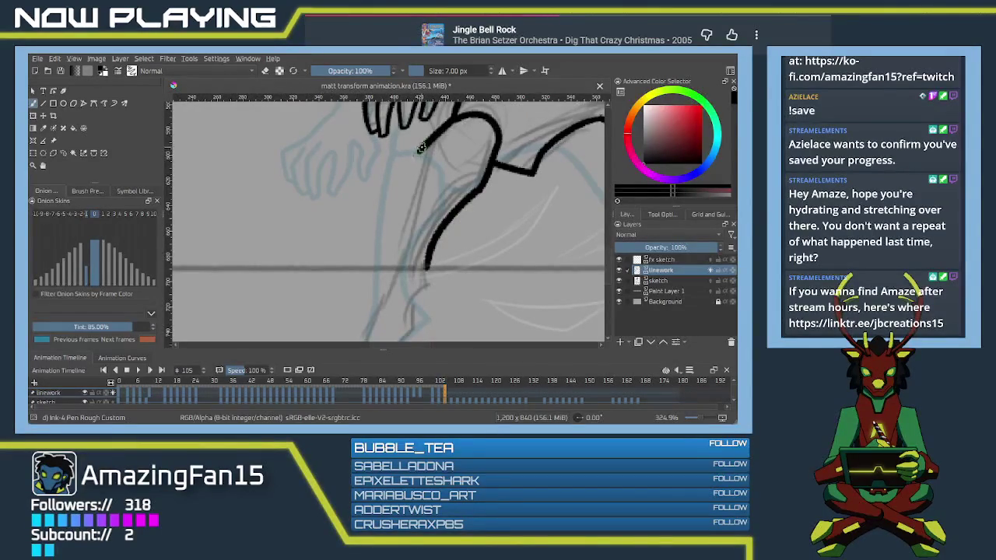
drag(420, 146, 397, 273)
key(ctrl+z)
drag(420, 146, 391, 272)
scroll(410, 203, down, 2)
scroll(410, 203, down, 2)
drag(425, 191, 417, 256)
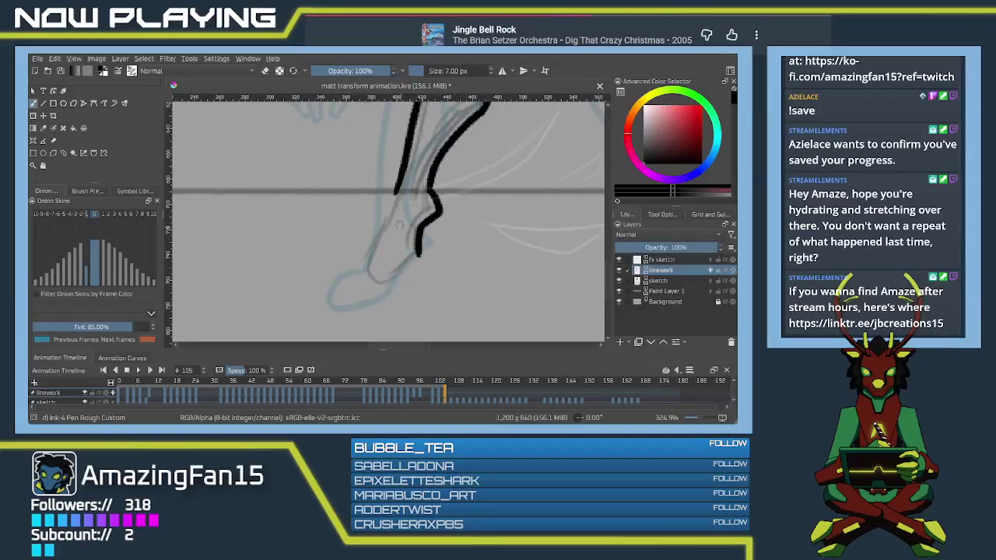
drag(395, 191, 364, 275)
key(ctrl+z)
mouse_move(387, 223)
mouse_down()
mouse_move(360, 255)
mouse_move(381, 280)
mouse_move(418, 258)
mouse_move(389, 233)
mouse_move(407, 223)
mouse_move(334, 215)
mouse_move(397, 288)
mouse_up()
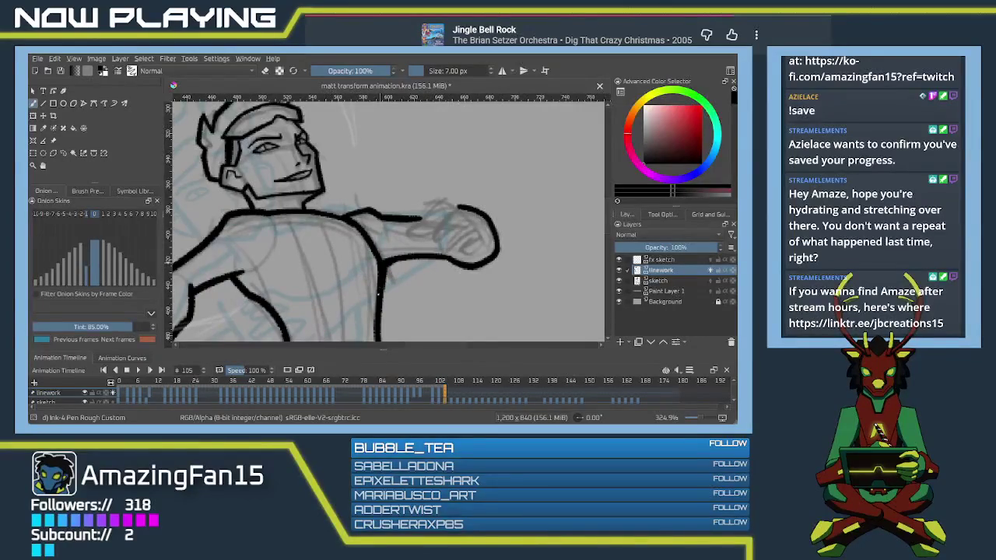
scroll(381, 288, down, 5)
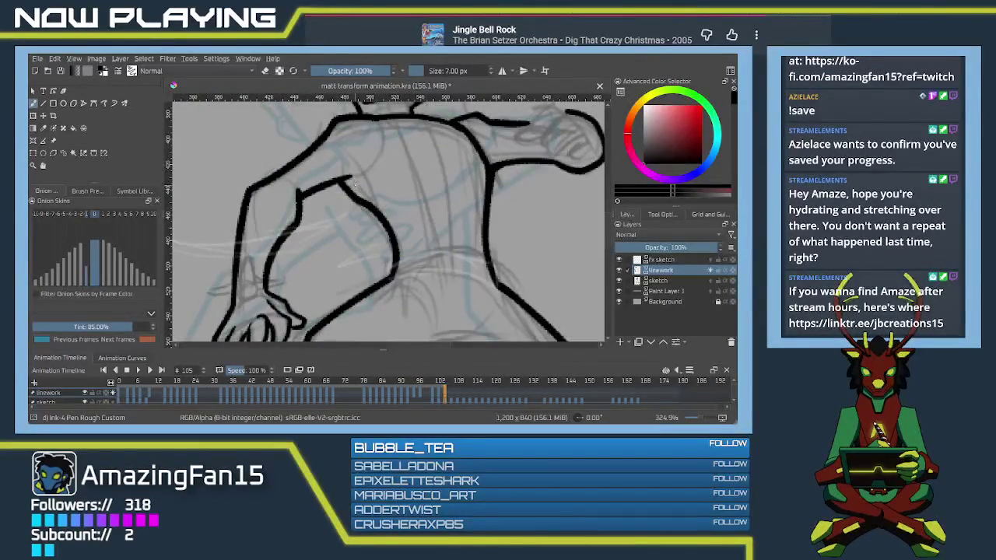
Step: Draw a curved black line along the fist's top and close the gap at the hook
scroll(416, 212, down, 2)
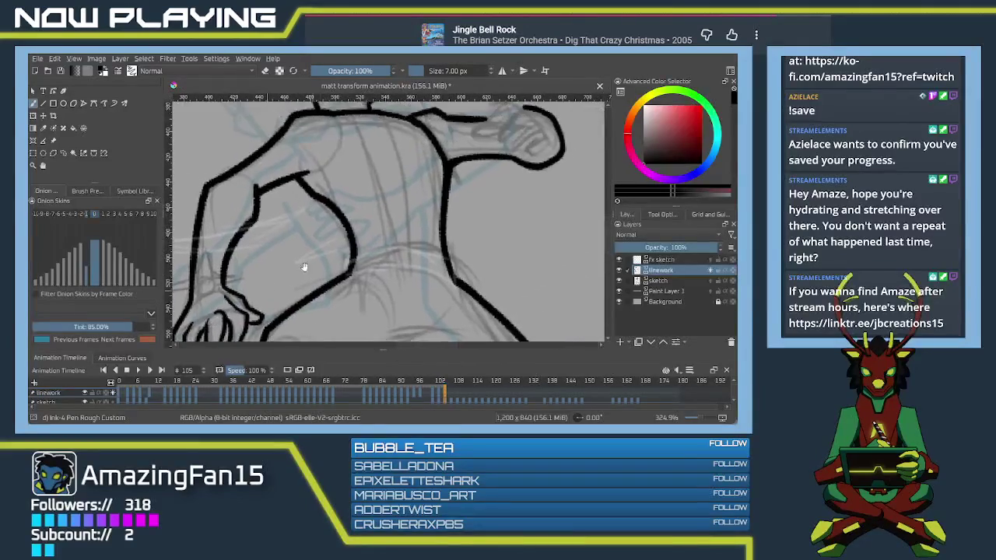
scroll(346, 250, up, 3)
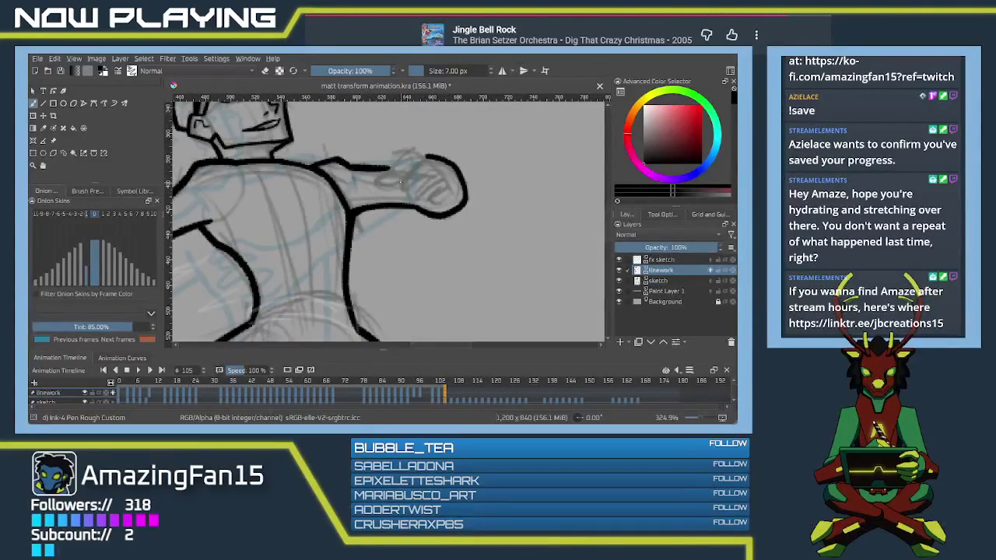
scroll(400, 183, up, 3)
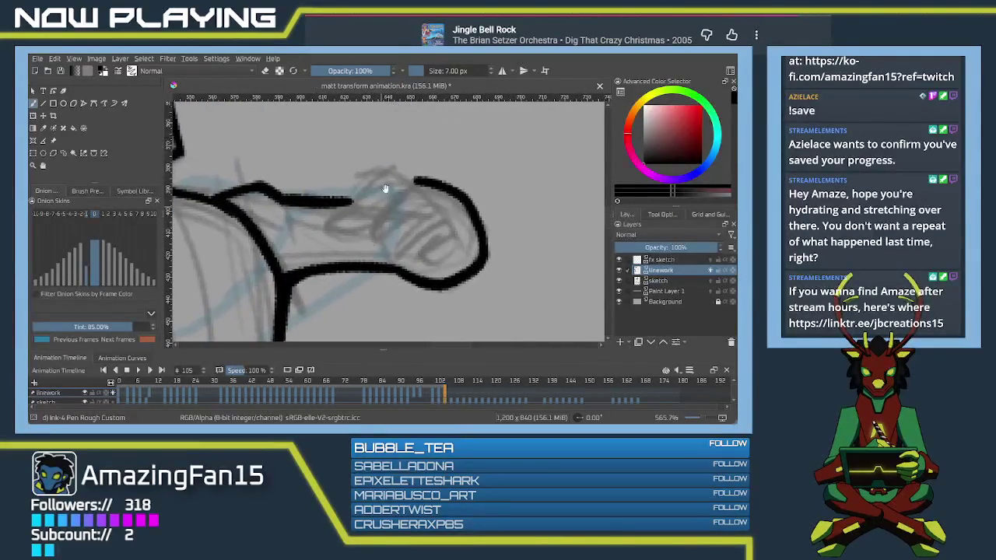
mouse_move(415, 180)
mouse_down()
mouse_move(338, 179)
mouse_move(429, 203)
mouse_move(366, 243)
mouse_up()
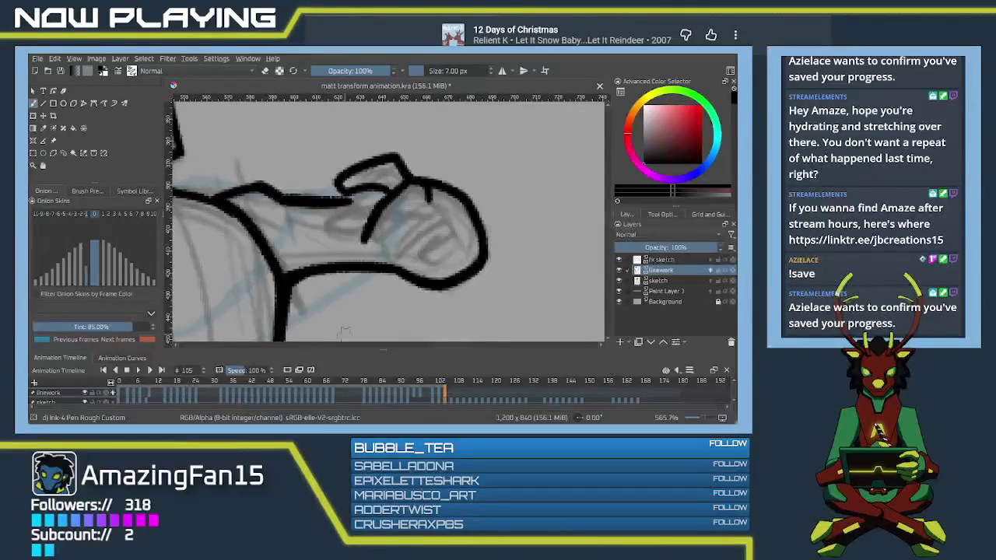
drag(414, 165, 425, 179)
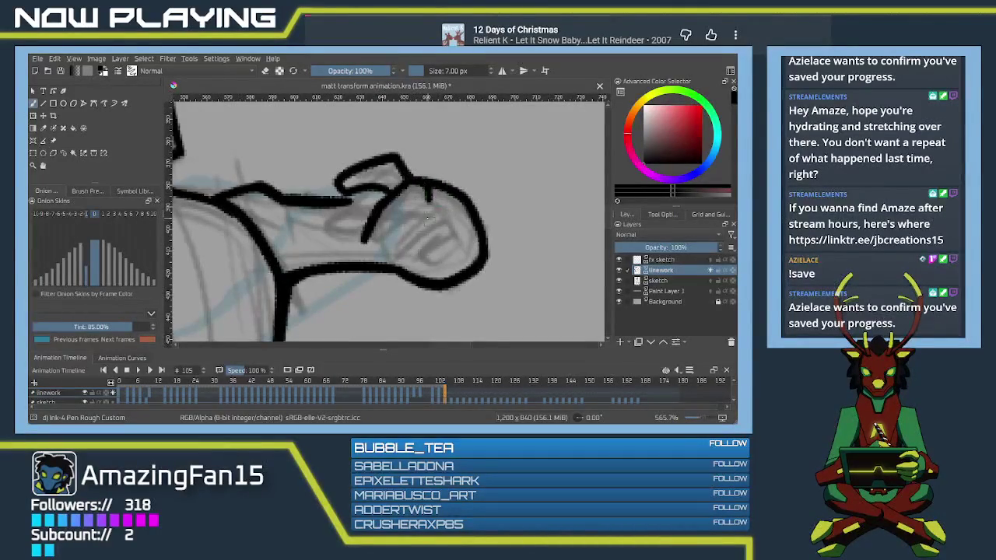
Step: Ink the upper, middle, lower and elongated finger lines inside the fist
mouse_move(448, 219)
mouse_down()
mouse_move(441, 204)
mouse_move(415, 208)
mouse_move(385, 255)
mouse_move(401, 258)
mouse_move(421, 240)
mouse_move(463, 247)
mouse_move(415, 247)
mouse_move(424, 263)
mouse_move(447, 261)
mouse_move(463, 243)
mouse_up()
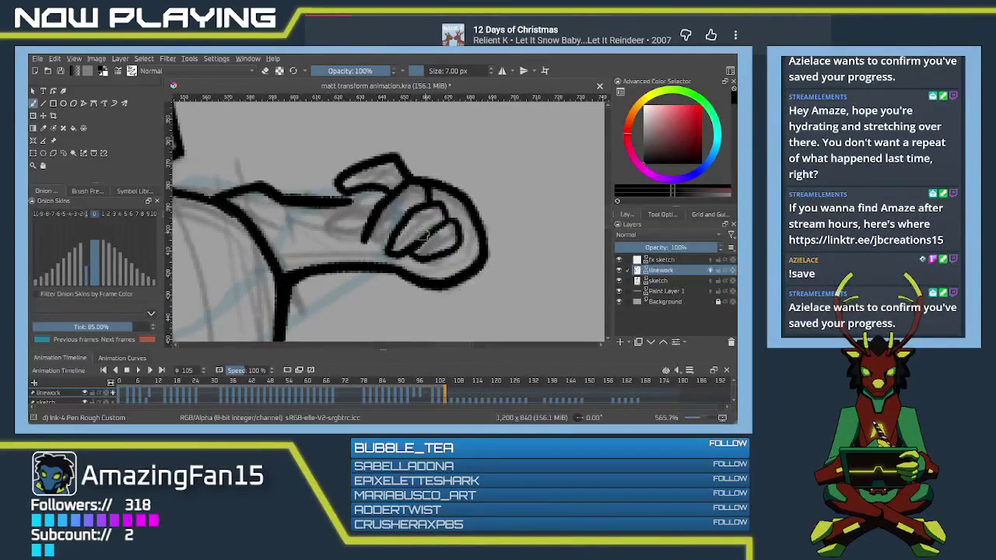
mouse_move(380, 201)
mouse_down()
mouse_move(319, 227)
mouse_move(342, 240)
mouse_move(389, 236)
mouse_up()
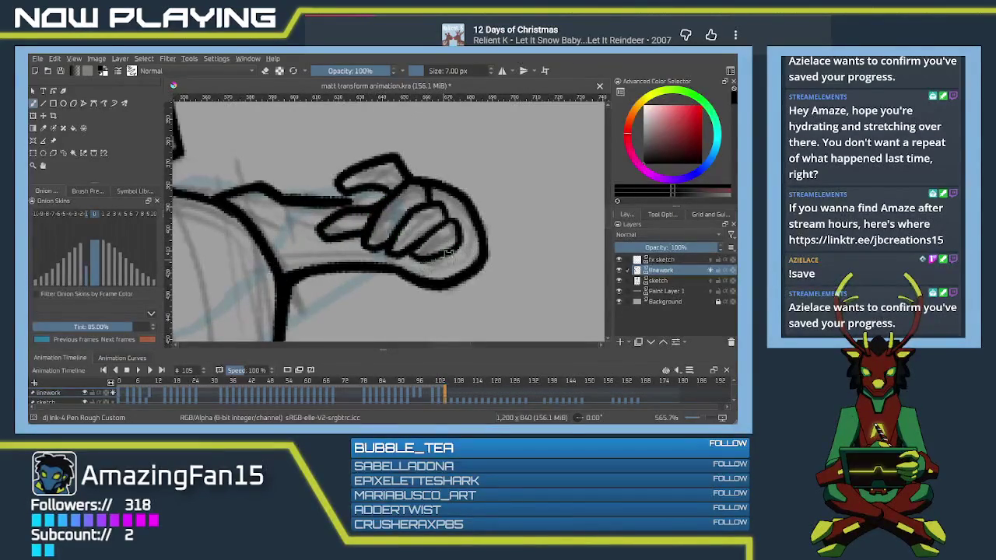
mouse_move(408, 255)
mouse_down()
mouse_move(413, 277)
mouse_move(450, 284)
mouse_move(457, 249)
mouse_up()
drag(409, 279, 432, 282)
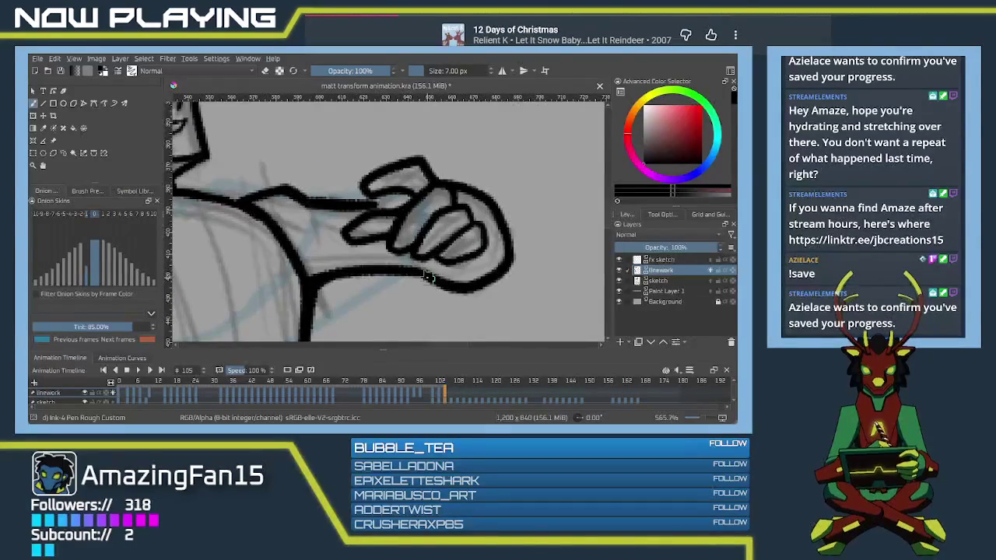
key(ctrl+z)
key(ctrl+z)
key(ctrl+z)
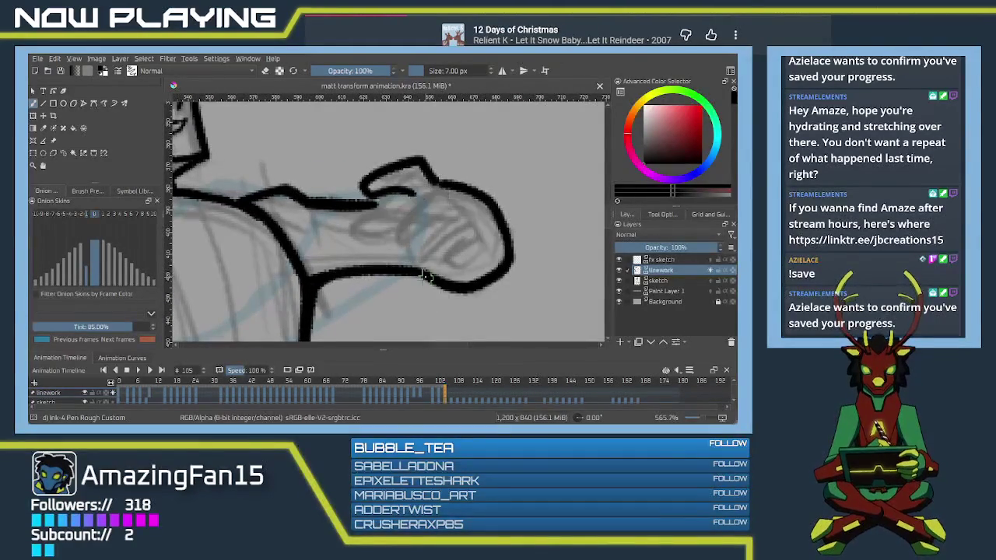
key(ctrl+z)
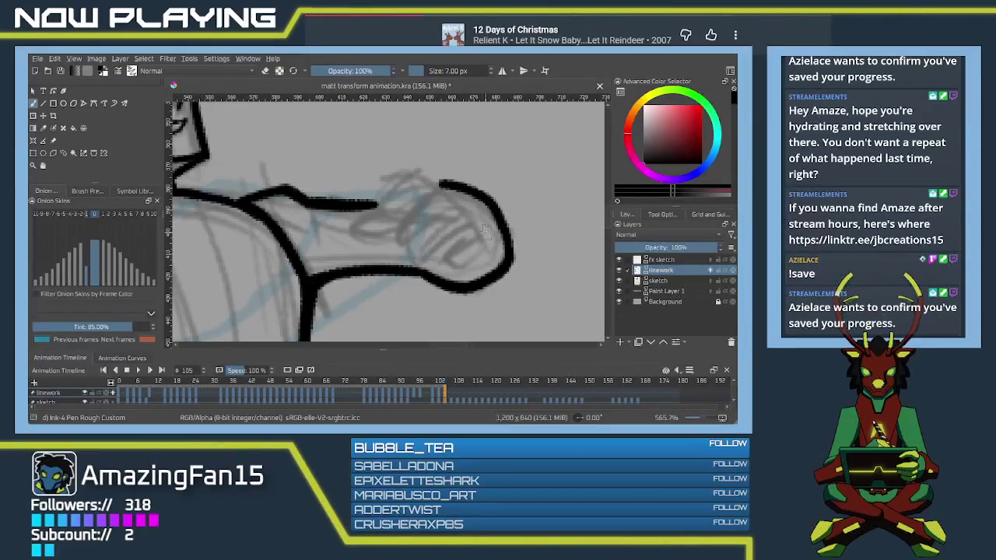
mouse_move(361, 195)
mouse_down()
mouse_move(432, 181)
mouse_move(388, 245)
mouse_up()
mouse_move(465, 209)
mouse_down()
mouse_move(412, 257)
mouse_move(486, 249)
mouse_move(438, 255)
mouse_up()
drag(476, 226, 433, 262)
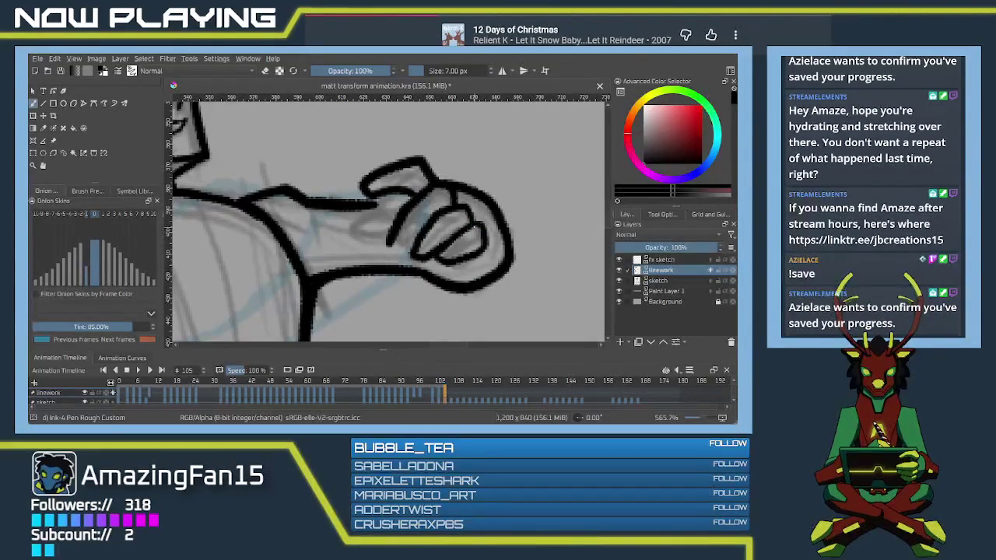
drag(409, 204, 393, 243)
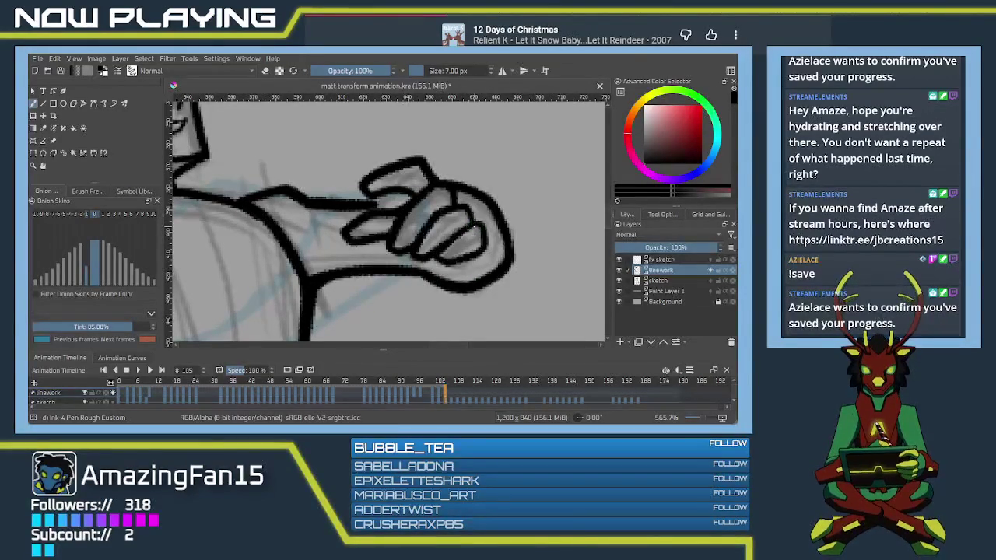
mouse_move(473, 229)
mouse_down()
mouse_move(480, 177)
mouse_move(472, 209)
mouse_move(498, 218)
mouse_move(498, 204)
mouse_up()
Step: Erase excess ink around the hand outline and thicken the fingers' right edge
key(ctrl+z)
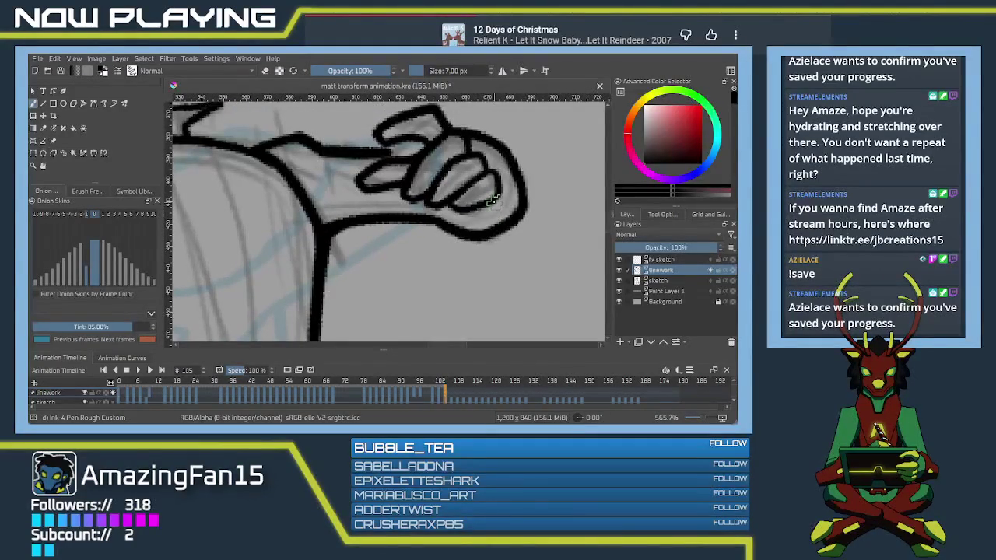
key(e)
mouse_move(475, 131)
mouse_down()
mouse_move(510, 161)
mouse_move(520, 209)
mouse_up()
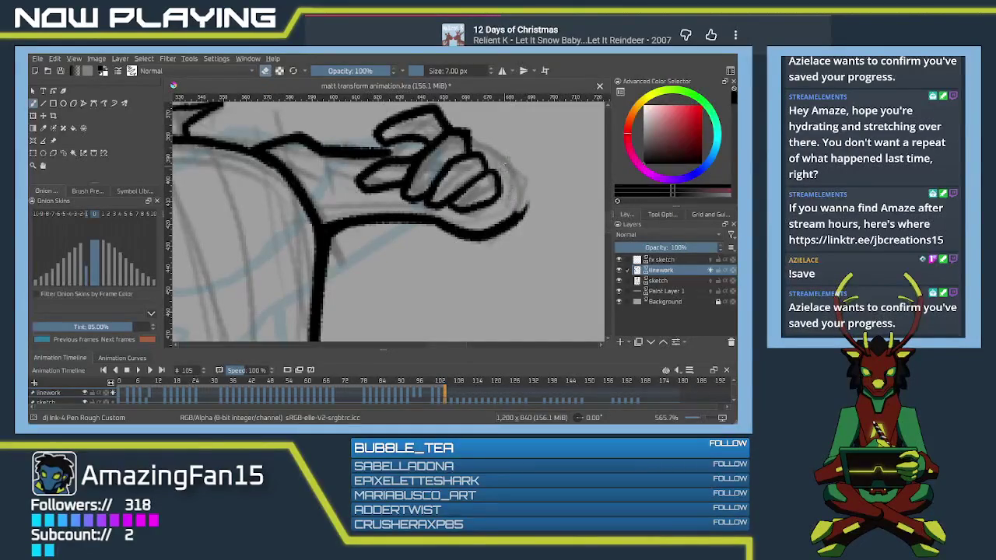
drag(517, 201, 507, 224)
mouse_move(507, 224)
mouse_down()
mouse_move(484, 210)
mouse_move(507, 200)
mouse_move(467, 139)
mouse_up()
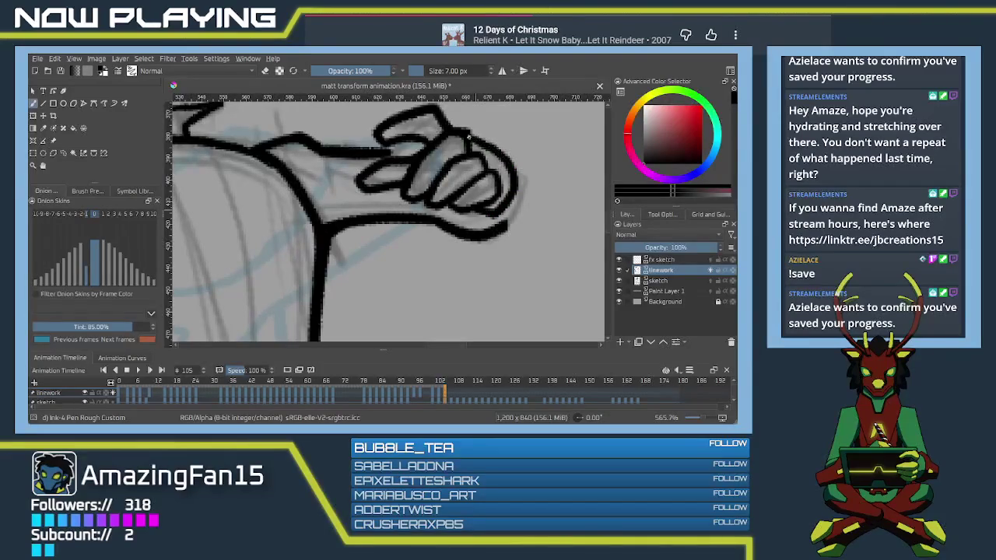
drag(512, 191, 498, 232)
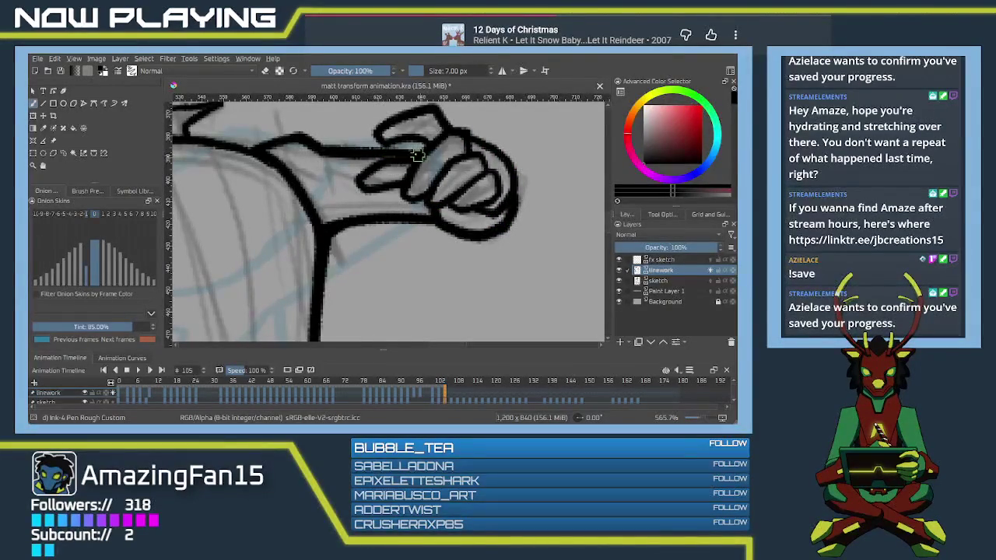
drag(382, 153, 421, 130)
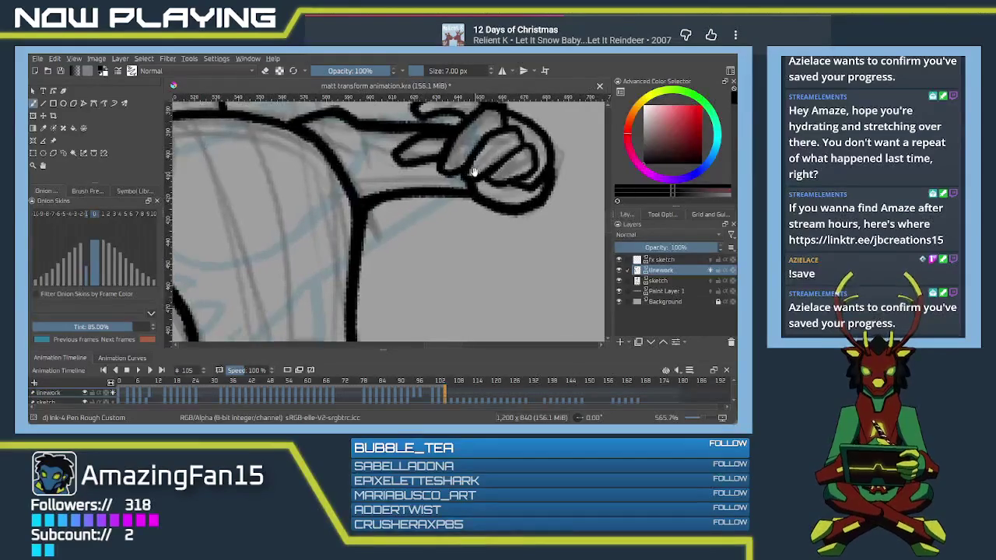
scroll(407, 215, down, 1)
Step: Ink a thin line above the eye circle and a short stroke down through it
scroll(390, 225, down, 1)
scroll(349, 241, down, 3)
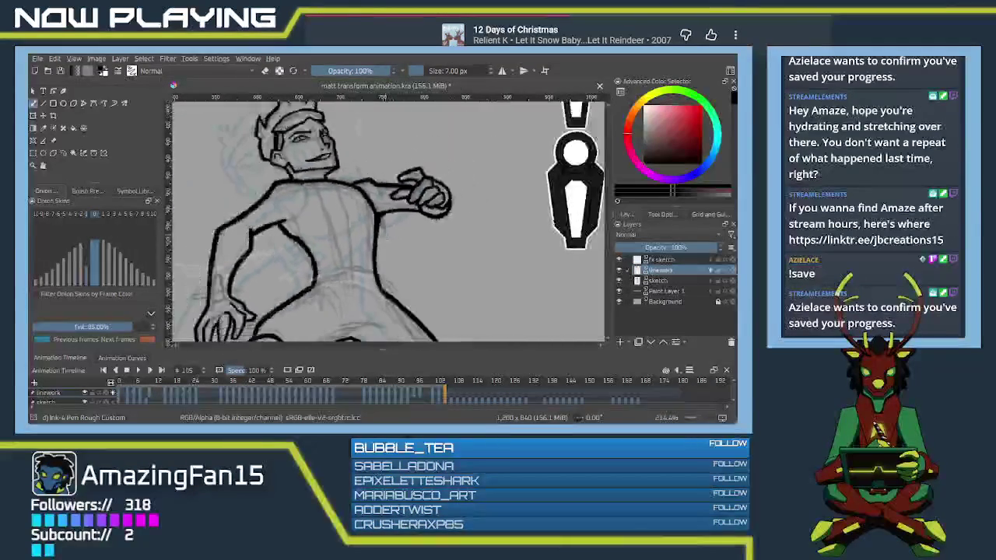
mouse_move(350, 242)
mouse_down()
mouse_move(384, 222)
mouse_move(403, 225)
mouse_up()
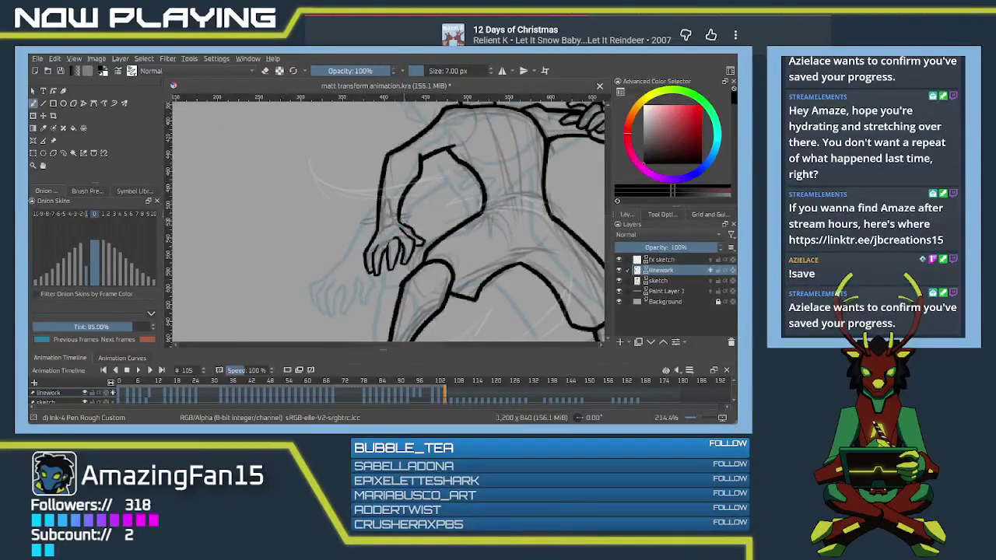
scroll(401, 225, up, 1)
scroll(389, 230, up, 2)
scroll(371, 236, up, 2)
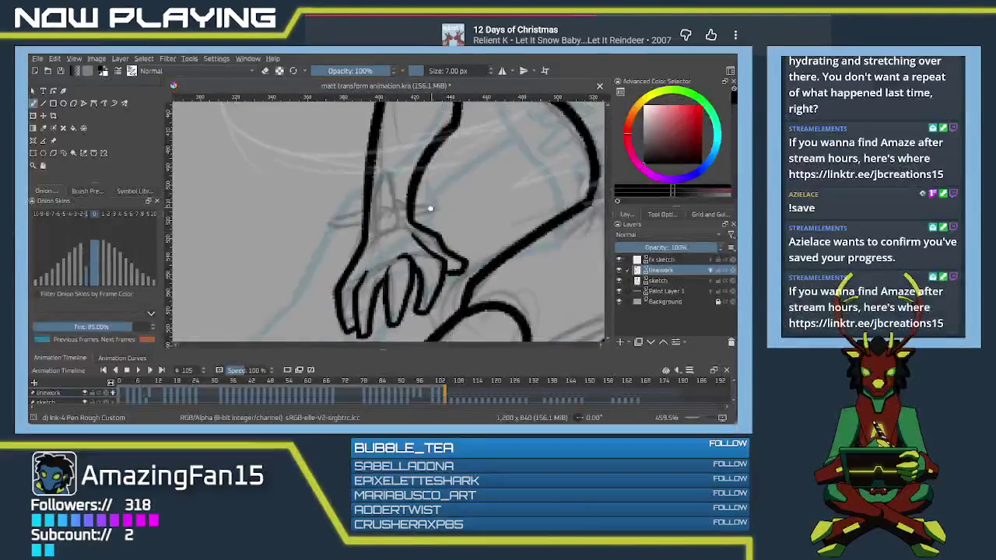
scroll(366, 233, up, 1)
scroll(354, 222, down, 1)
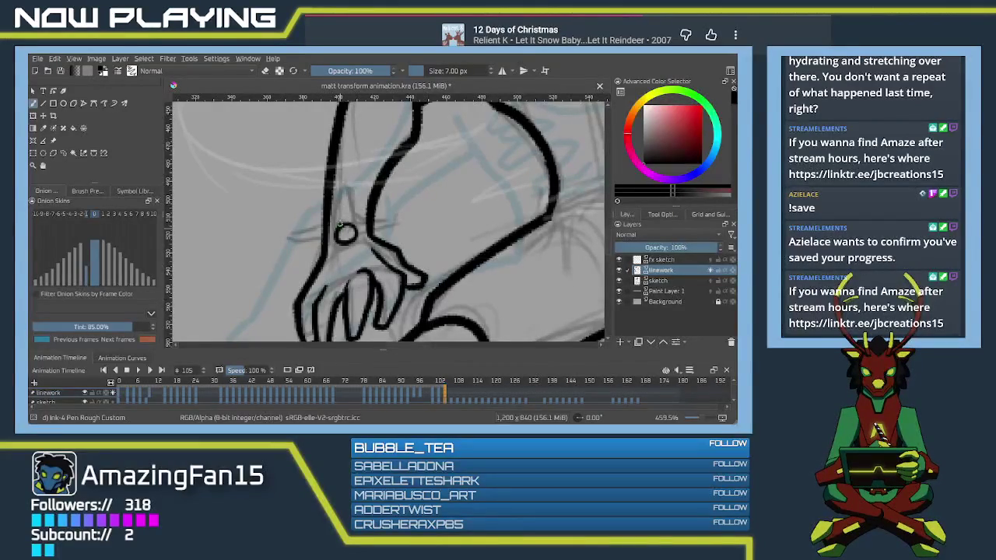
mouse_move(338, 222)
mouse_down()
mouse_move(341, 192)
mouse_move(352, 187)
mouse_move(352, 226)
mouse_up()
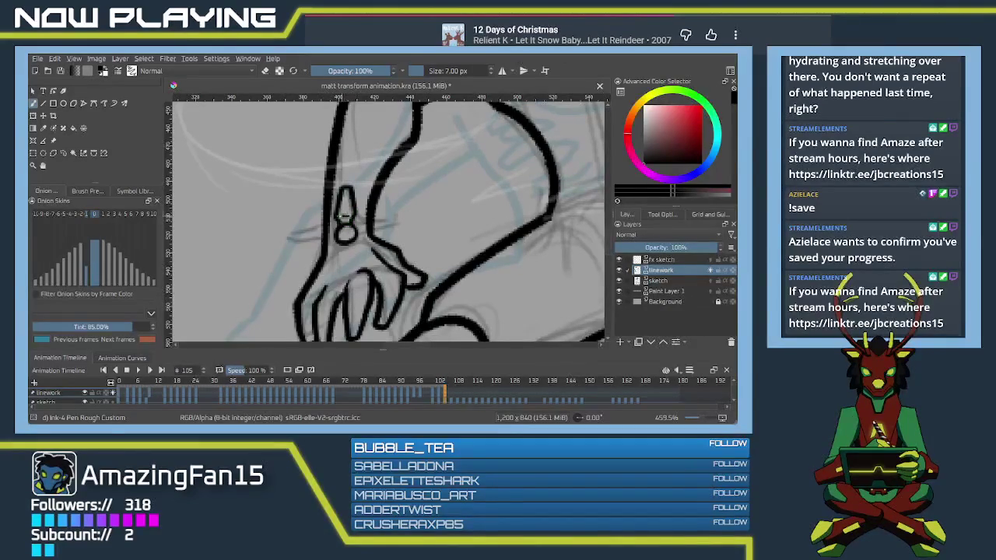
drag(347, 197, 341, 237)
key(ctrl+z)
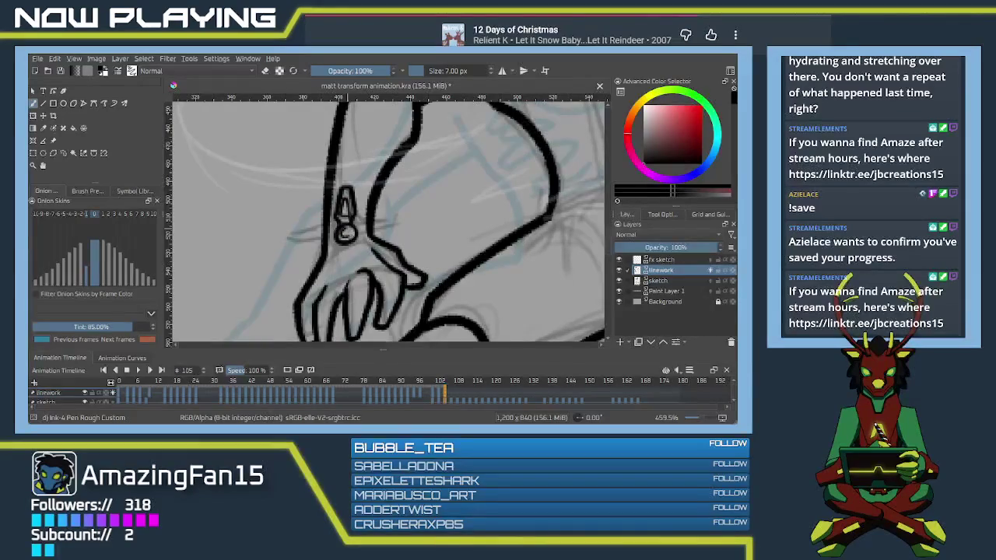
Step: Erase stray ink above-right of the eye and try a line extending right
key(e)
drag(368, 223, 375, 215)
key(e)
mouse_move(358, 230)
mouse_down()
mouse_move(383, 224)
mouse_move(366, 216)
mouse_move(392, 212)
mouse_move(390, 221)
mouse_up()
key(ctrl+z)
key(ctrl+z)
key(ctrl+z)
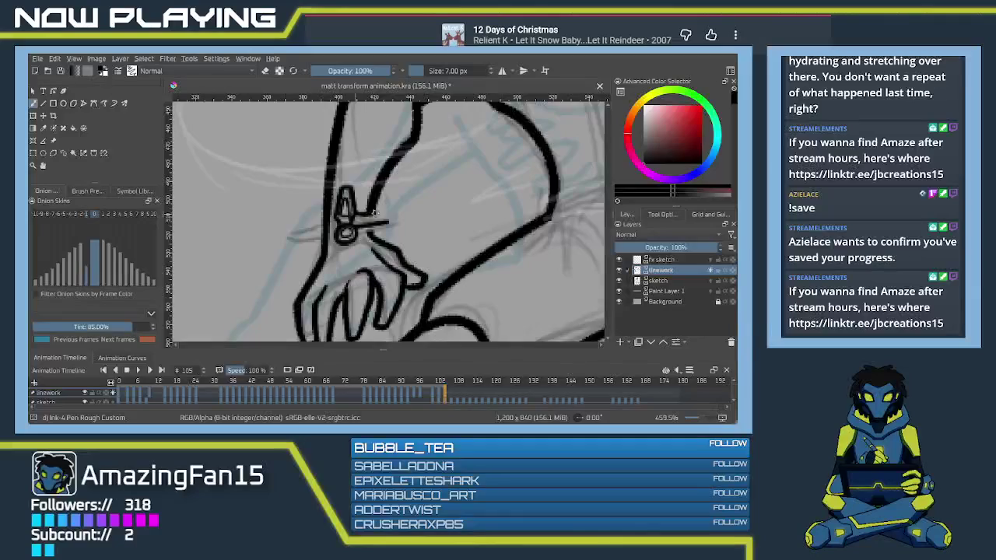
Step: Lengthen the crossbar right and redraw its left side angled slightly upward
drag(372, 215, 391, 218)
key(e)
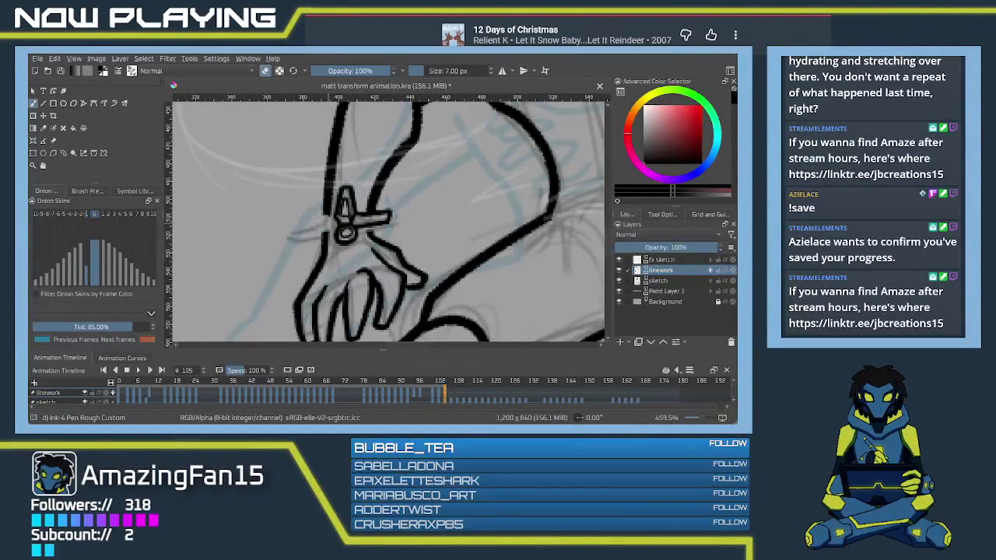
key(e)
drag(340, 230, 309, 232)
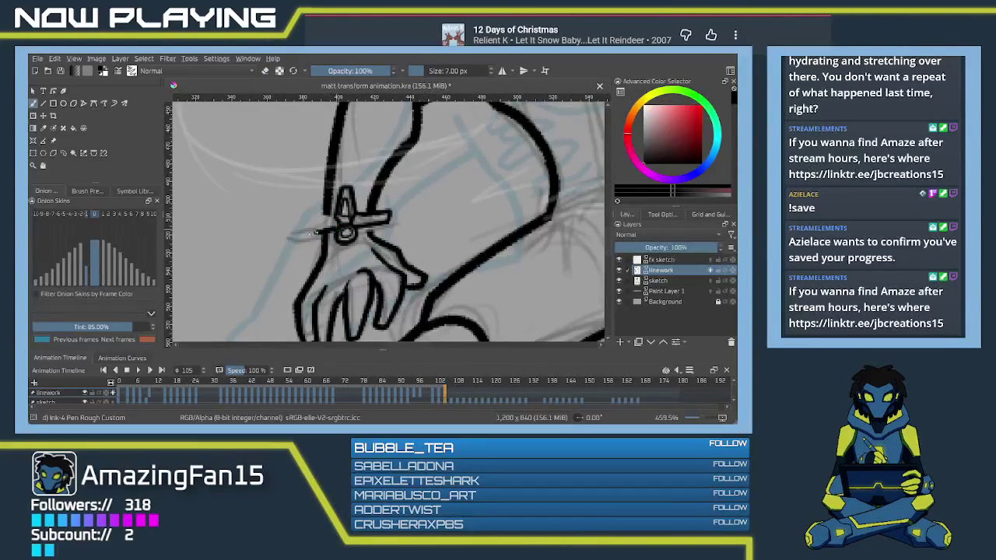
key(ctrl+z)
drag(295, 228, 323, 220)
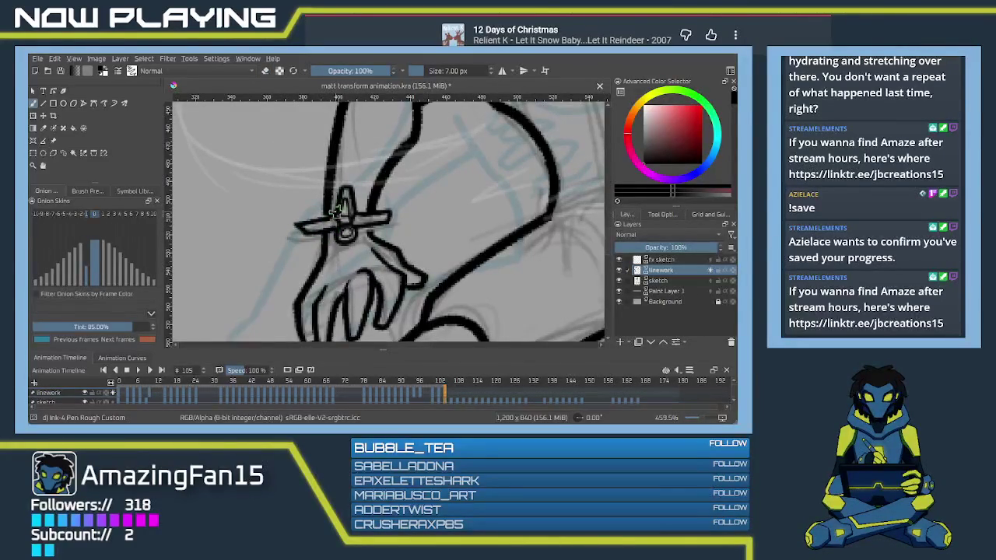
Step: Erase stray marks above the eye ring and ink the upright stem
key(e)
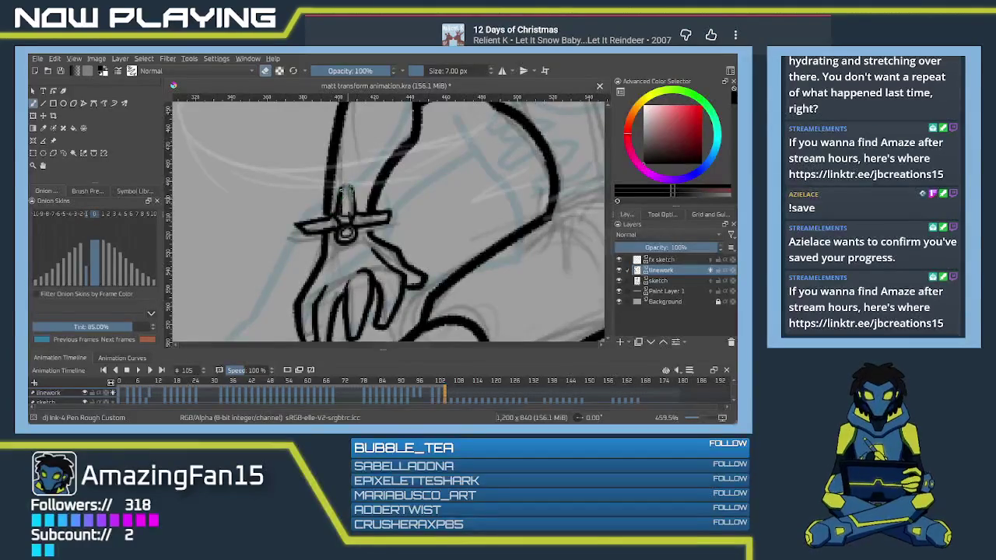
drag(352, 185, 353, 221)
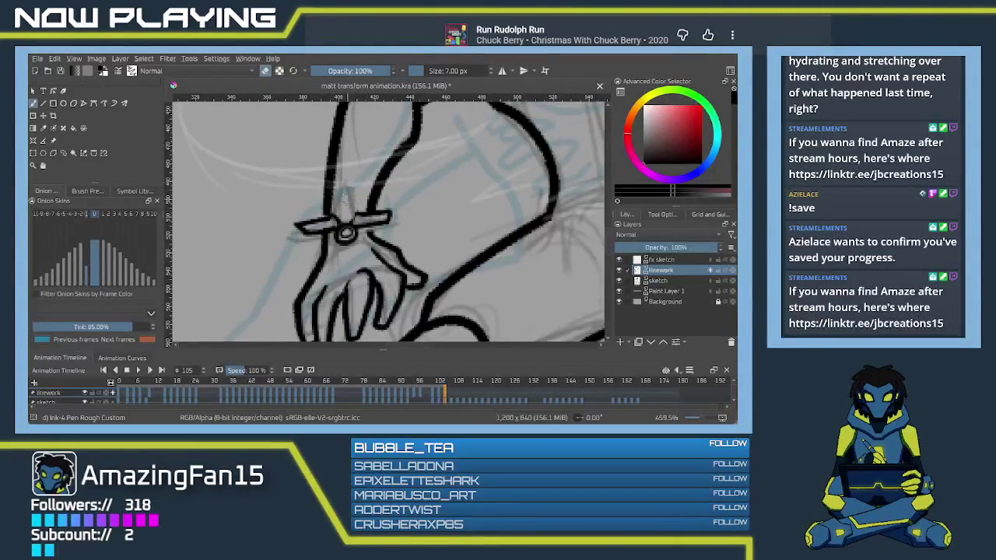
key(e)
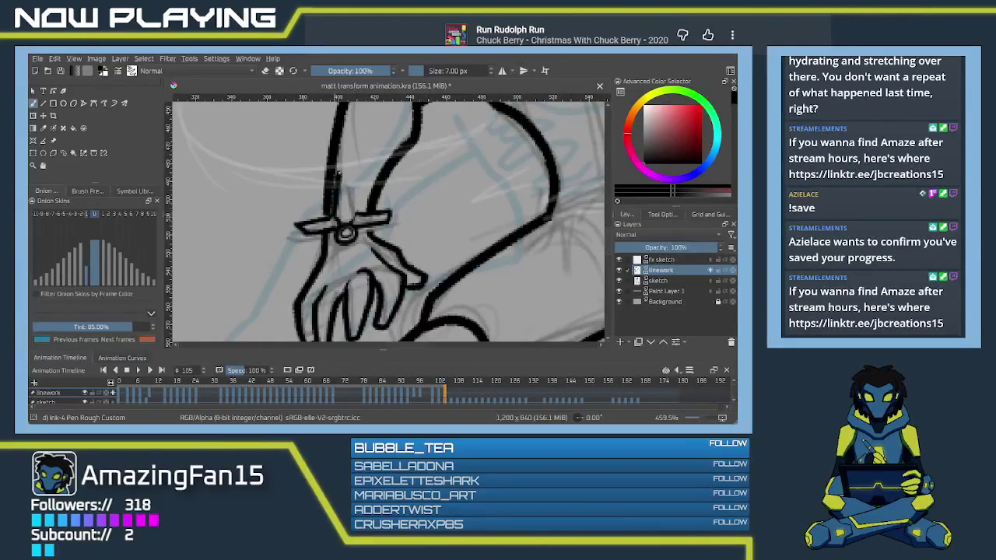
mouse_move(338, 199)
mouse_down()
mouse_move(340, 171)
mouse_move(359, 214)
mouse_up()
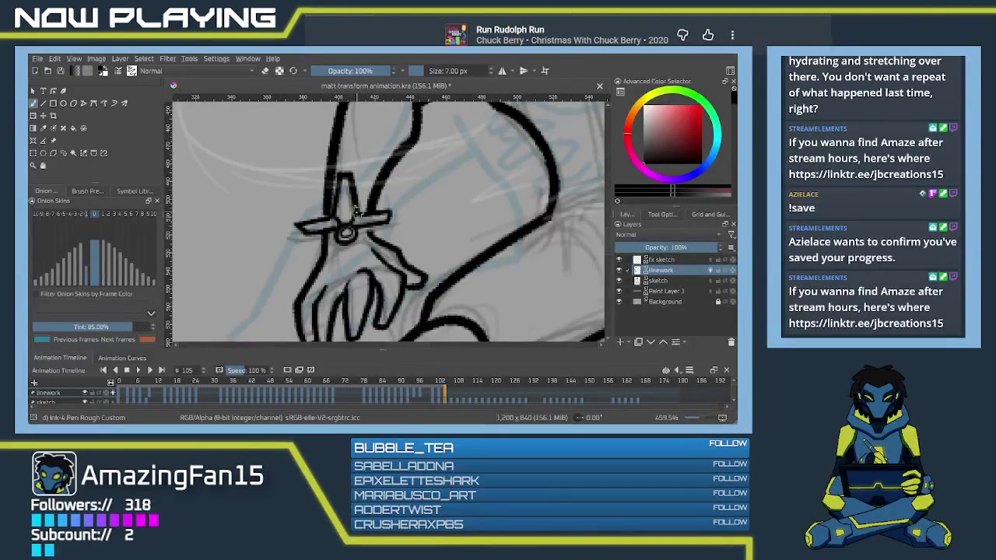
drag(341, 215, 350, 211)
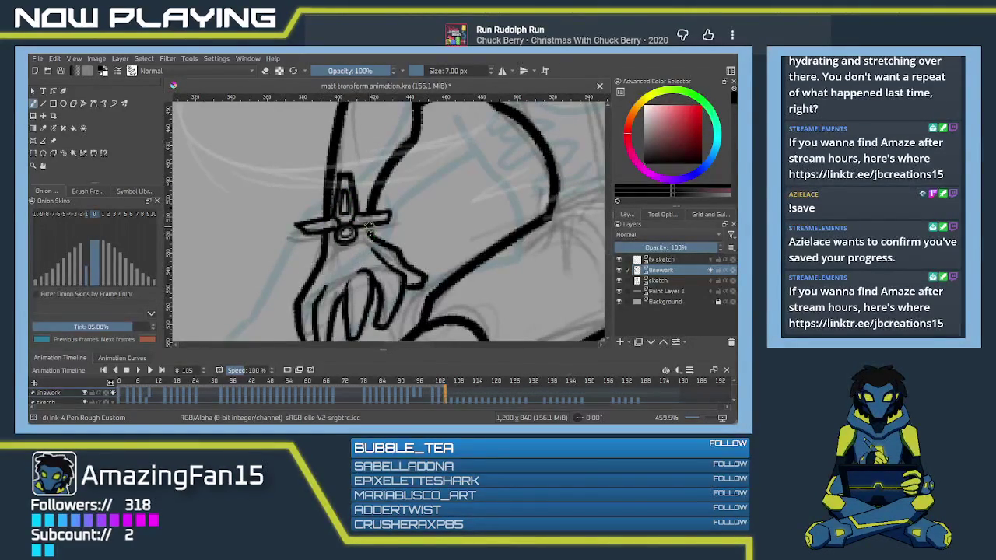
scroll(373, 236, down, 2)
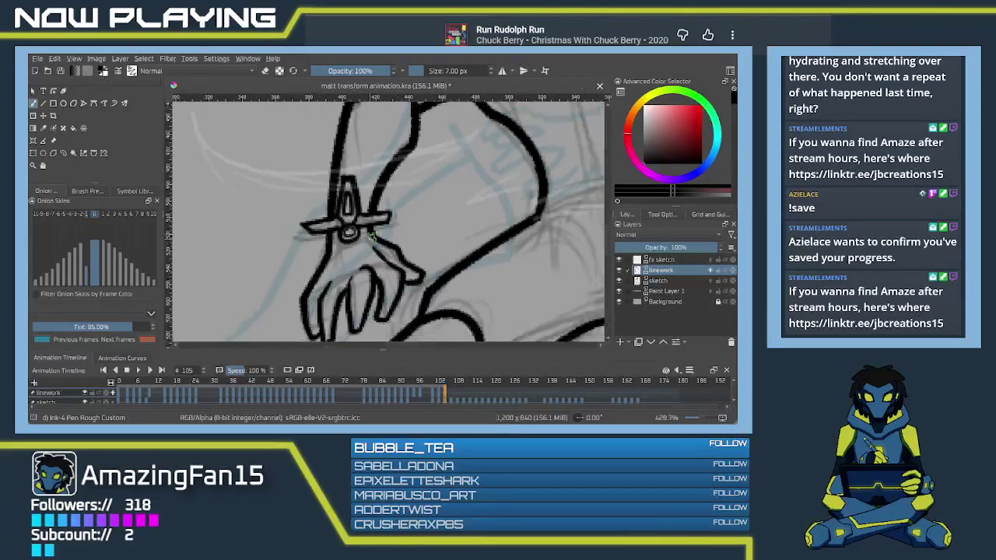
Step: Zoom out to about 87%, frame the whole character, and save the file
scroll(374, 236, down, 2)
scroll(378, 230, down, 3)
scroll(381, 224, down, 2)
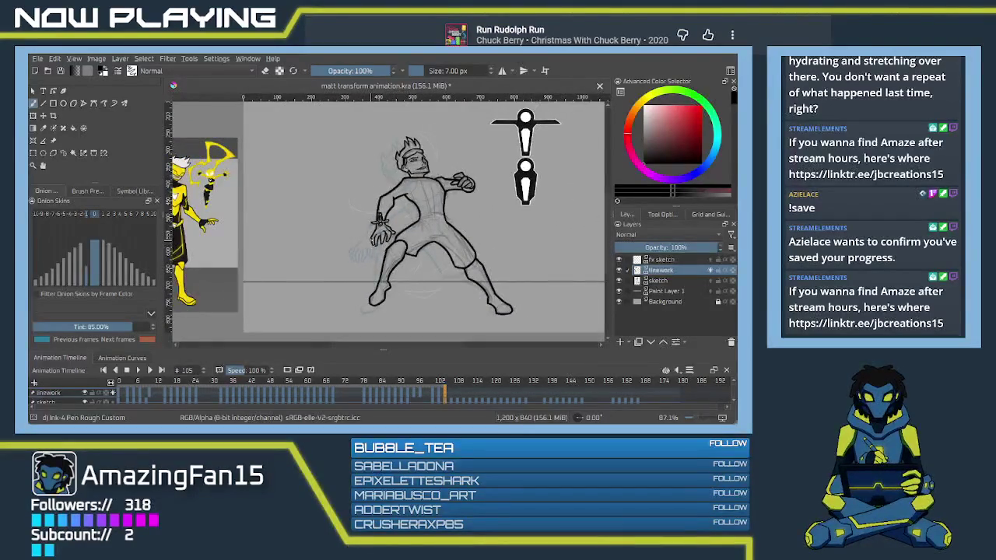
drag(408, 241, 357, 222)
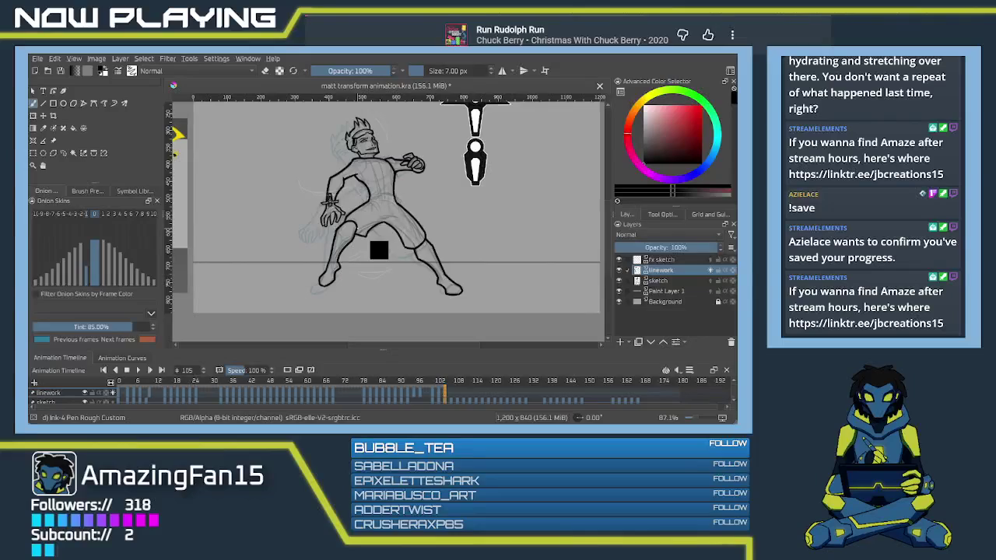
key(ctrl+s)
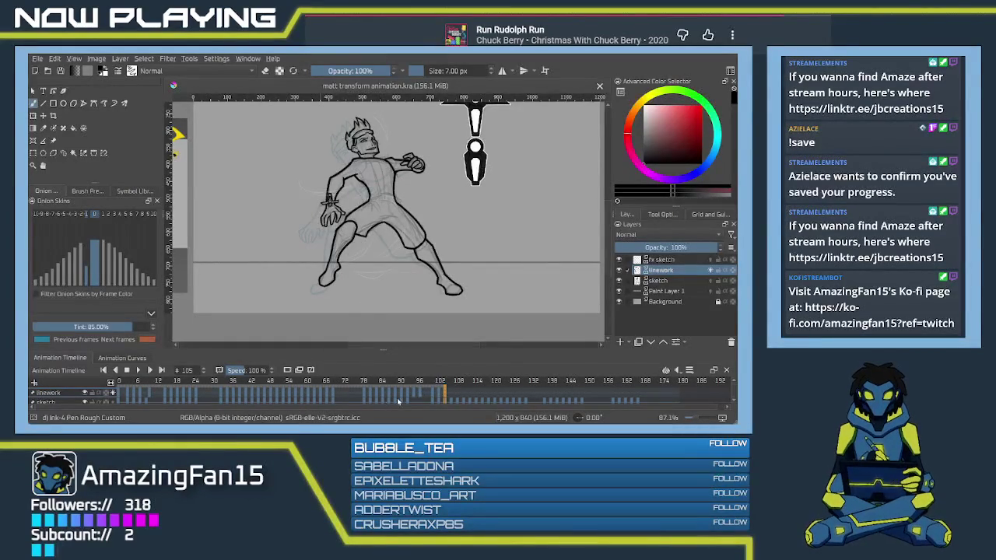
Step: Go from frame 99 back to frame 0 and recentre the zoomed-out drawing
click(427, 394)
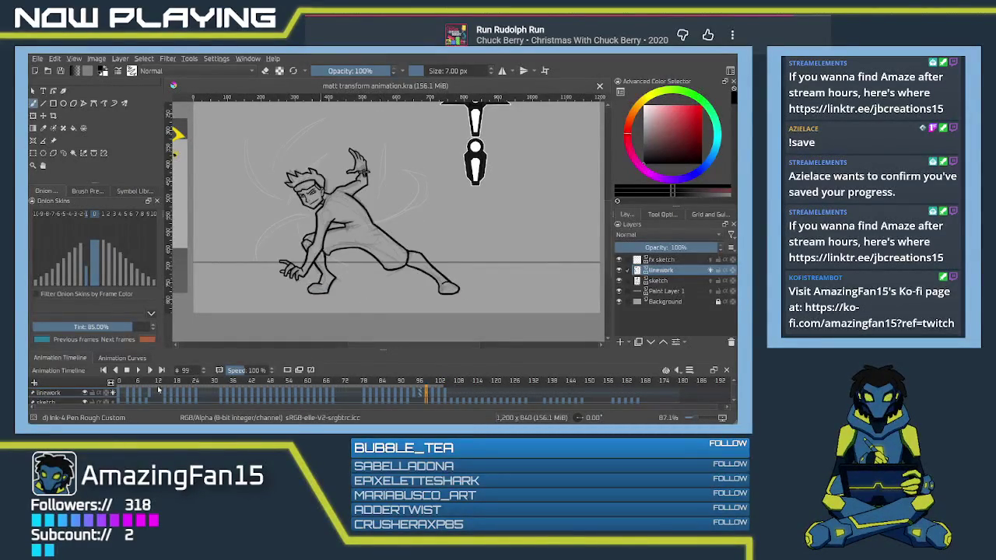
shift+click(119, 394)
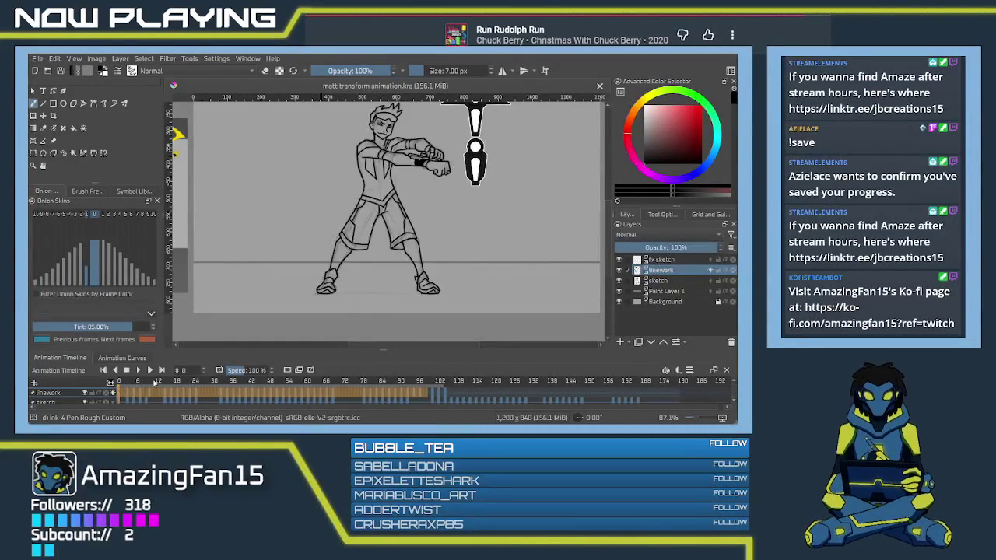
scroll(364, 214, down, 1)
drag(365, 216, 356, 226)
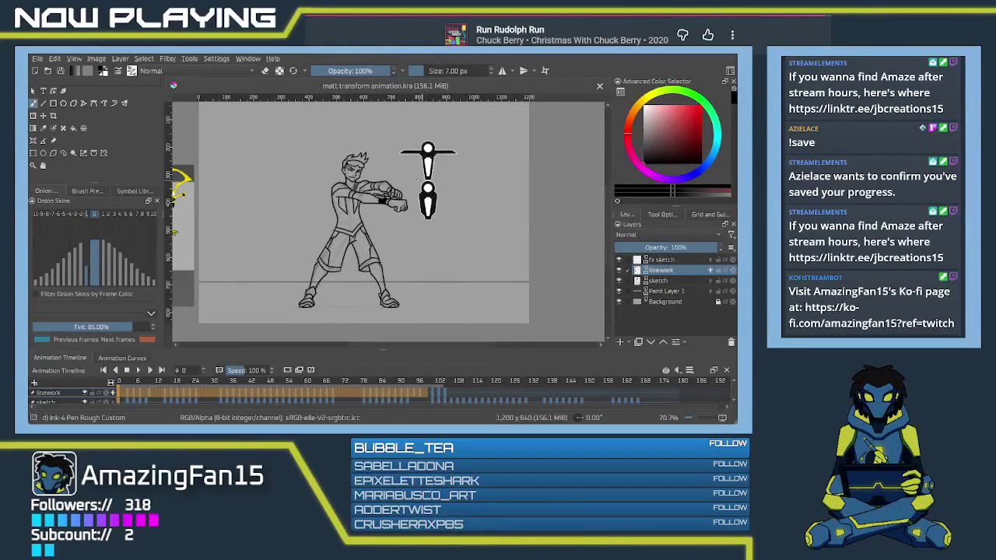
Step: Move the small black-and-white symbol to the canvas's right edge and start playback
click(53, 140)
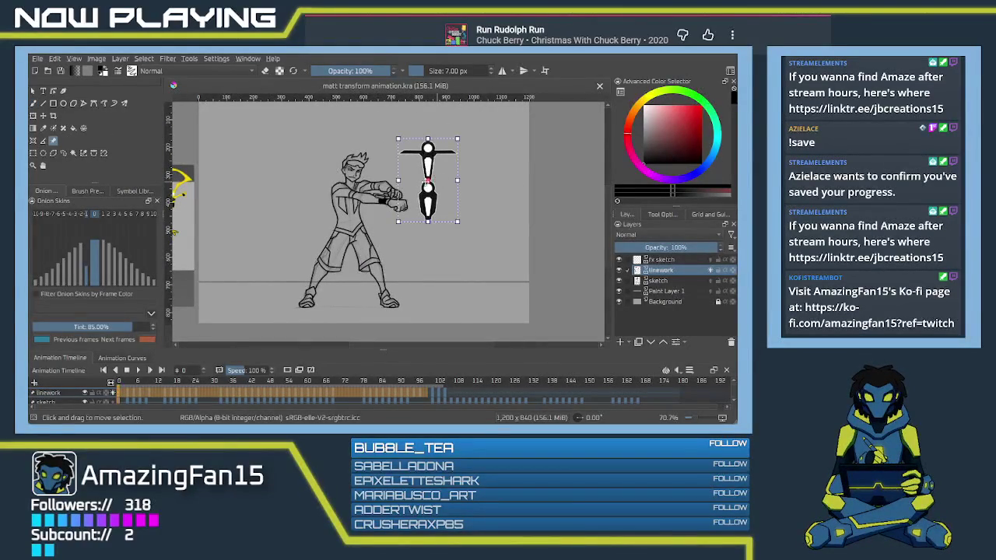
drag(426, 177, 580, 173)
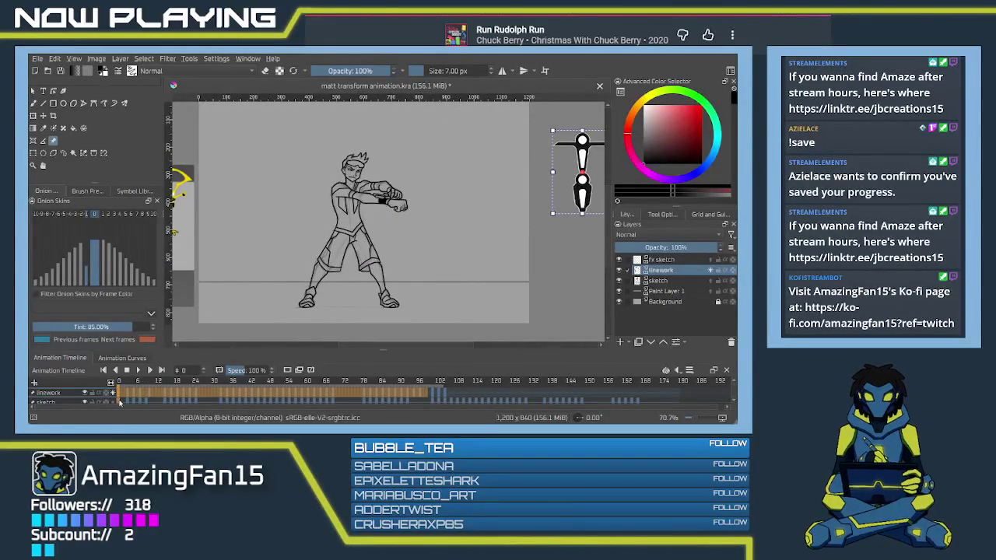
click(137, 370)
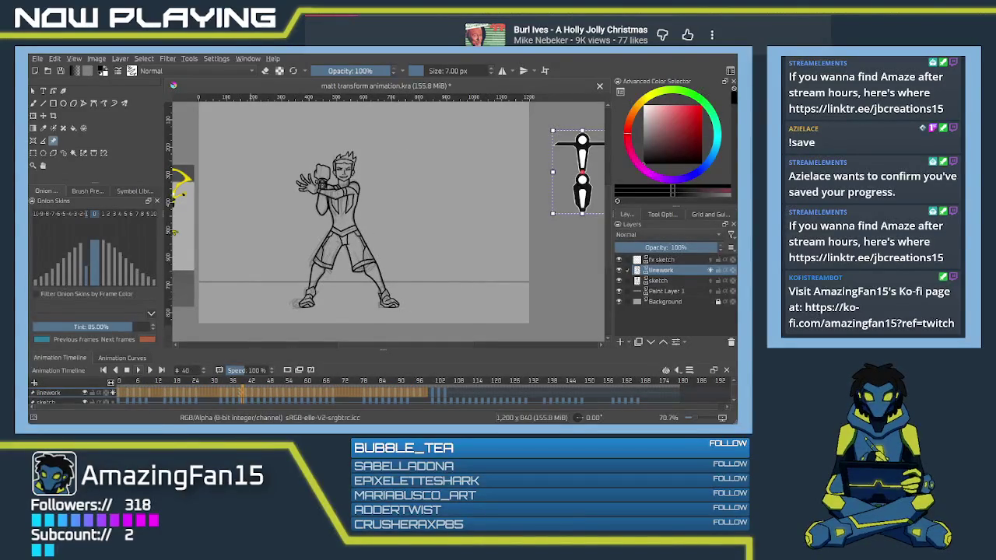
Step: Save the animation file and play the inked animation again
key(ctrl+s)
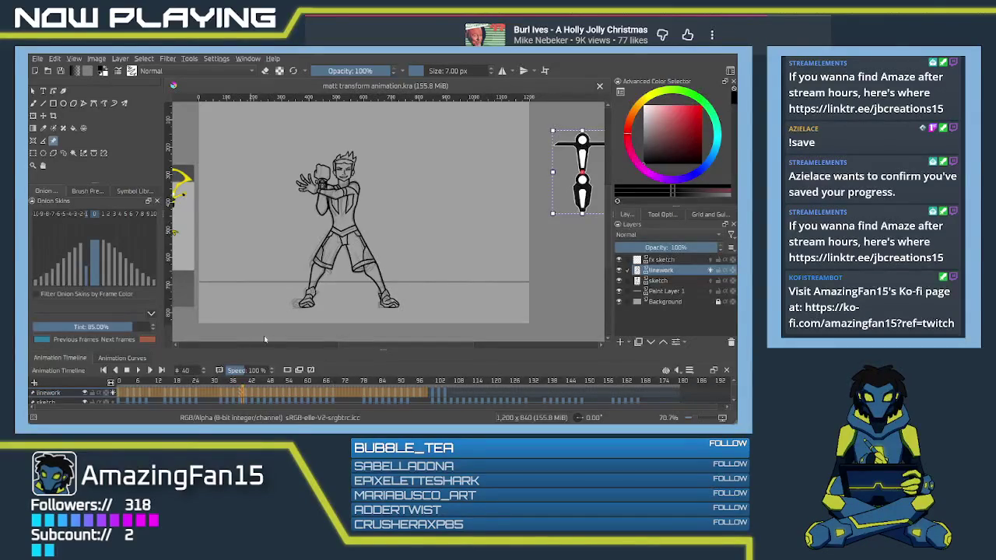
click(137, 370)
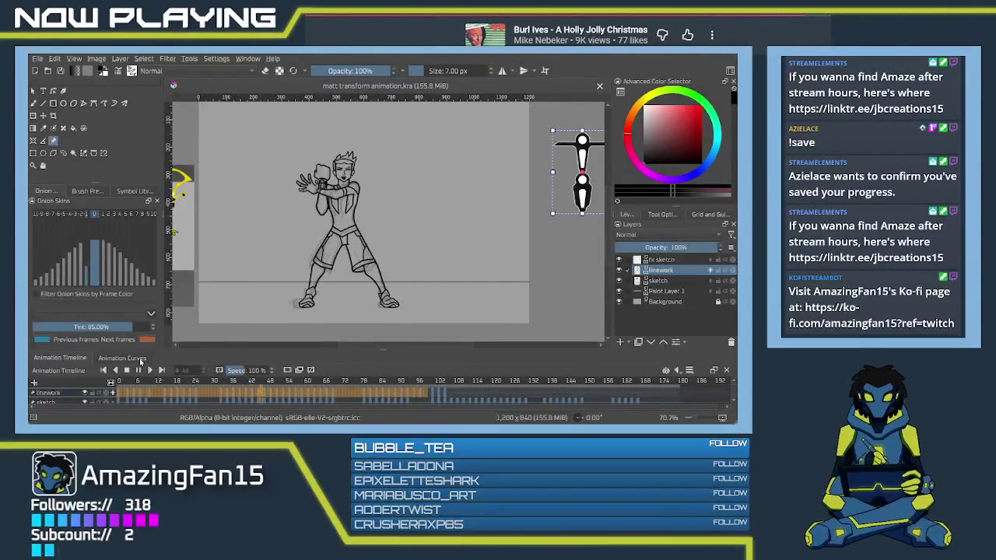
scroll(362, 210, up, 2)
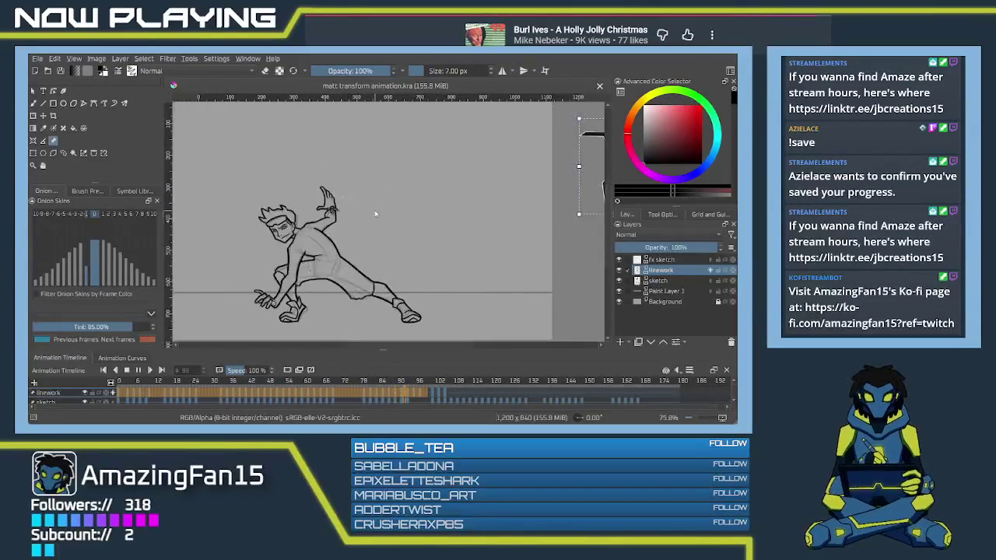